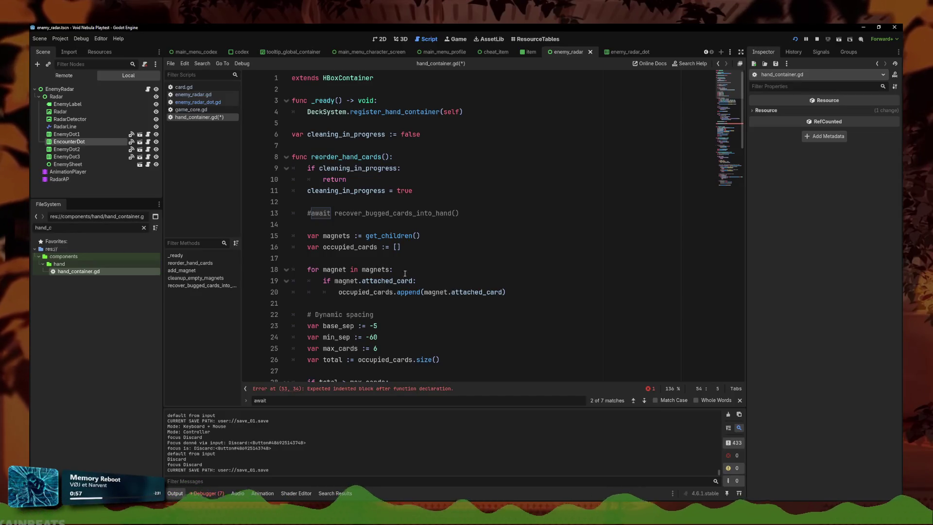
Give set_new_neighbors a 'card: Control' parameter in hand_container.gd
scroll(400, 272, "down", 12)
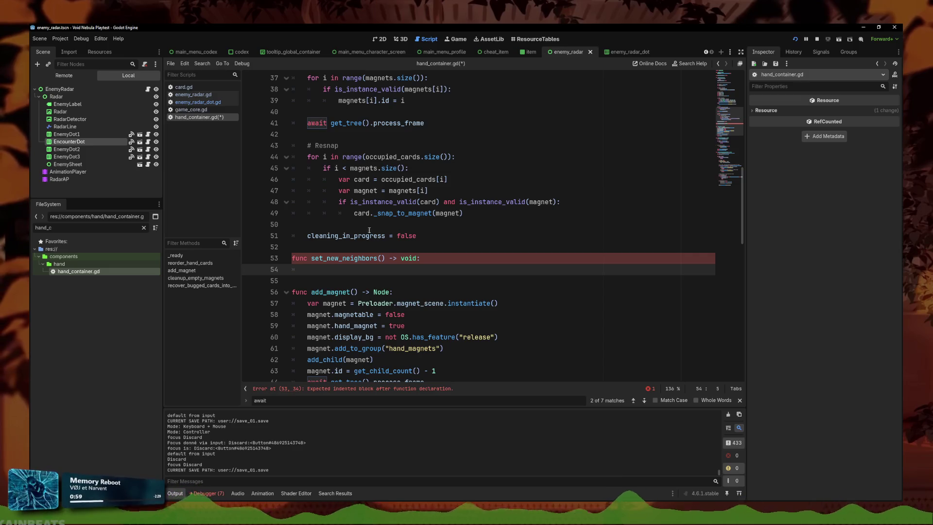
left_click(381, 258)
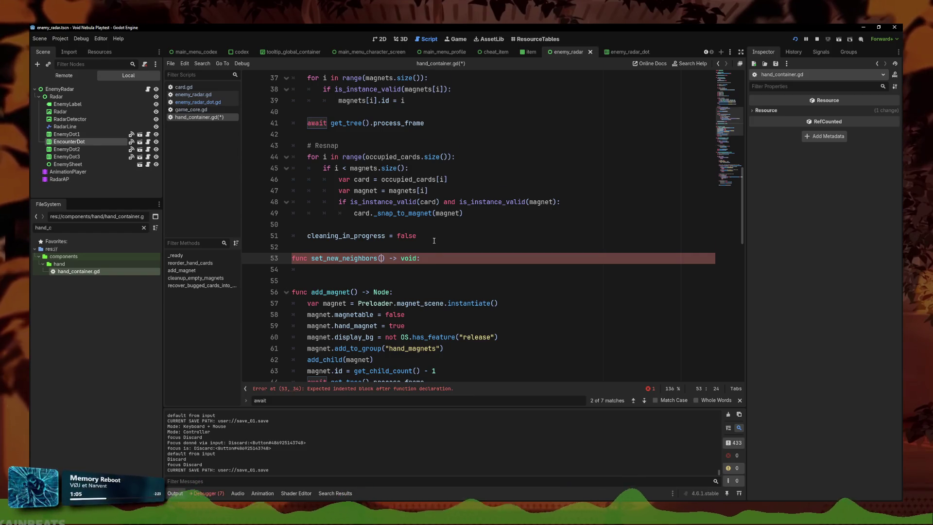
scroll(434, 241, "down", 1)
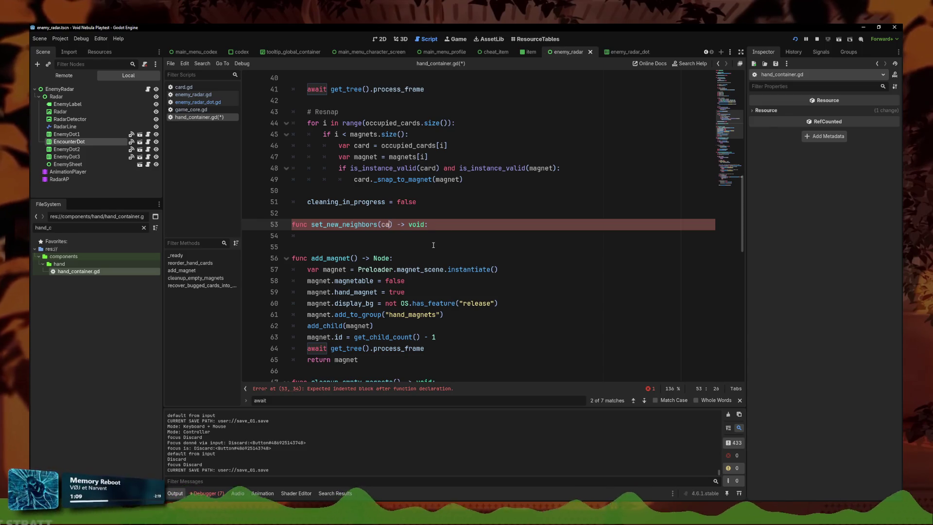
scroll(434, 245, "up", 1)
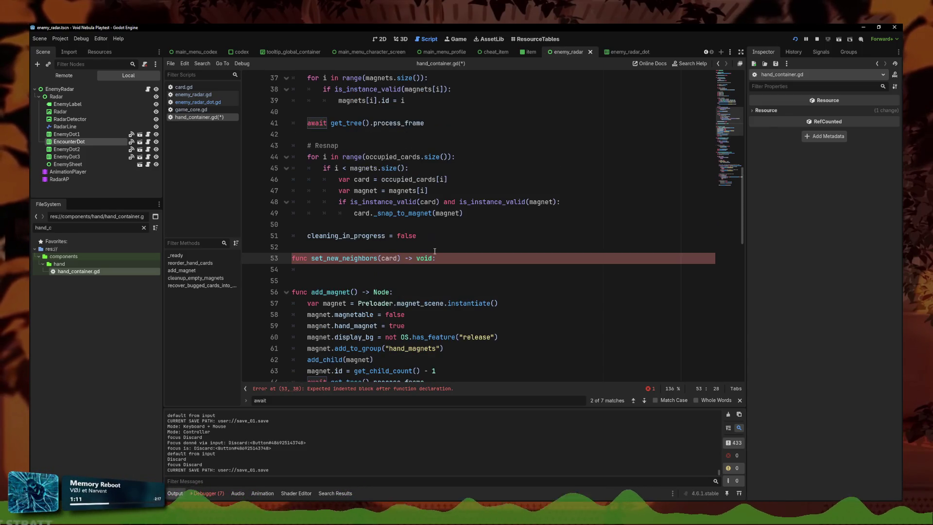
scroll(433, 243, "up", 1)
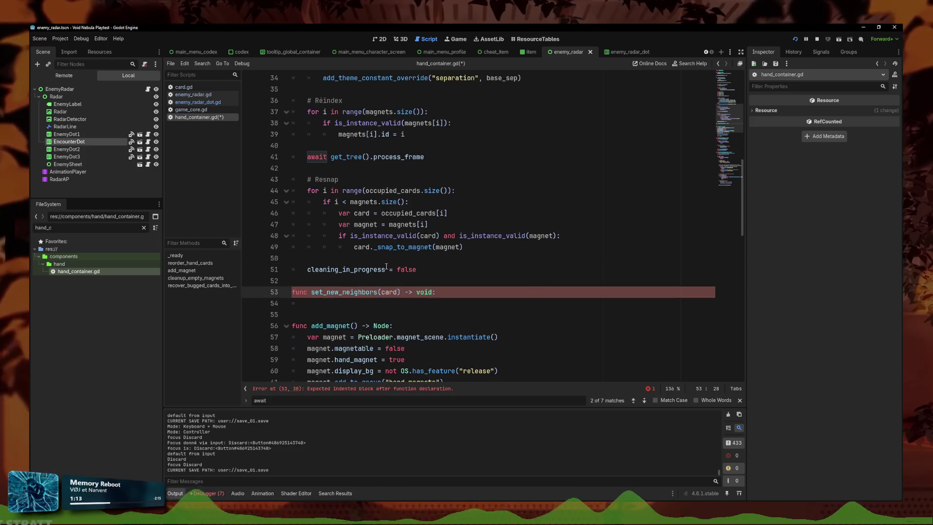
left_click(471, 299)
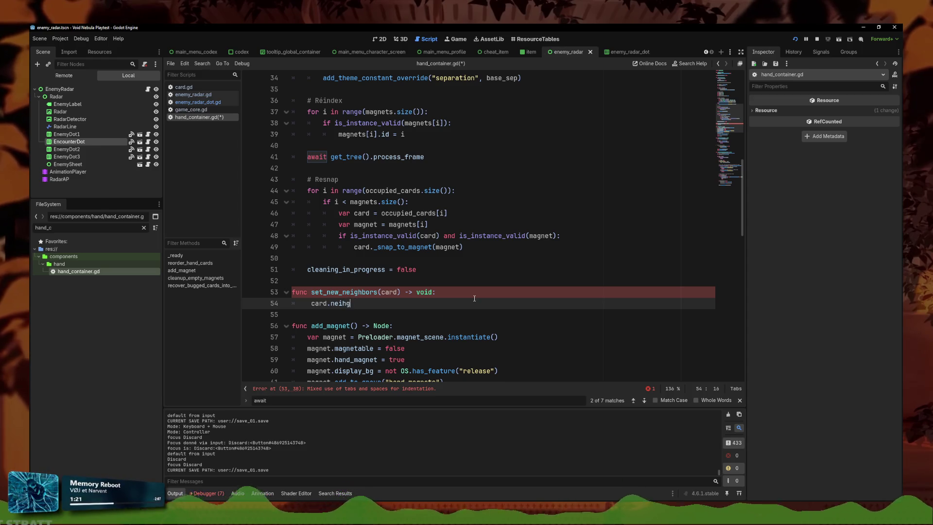
left_click(397, 296)
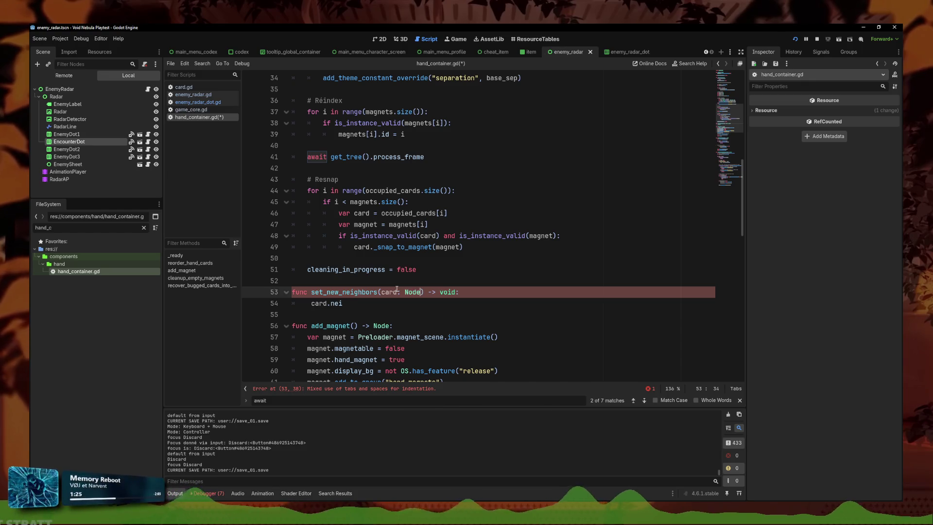
key("BackSpace")
key("BackSpace")
key("BackSpace")
type("Contr")
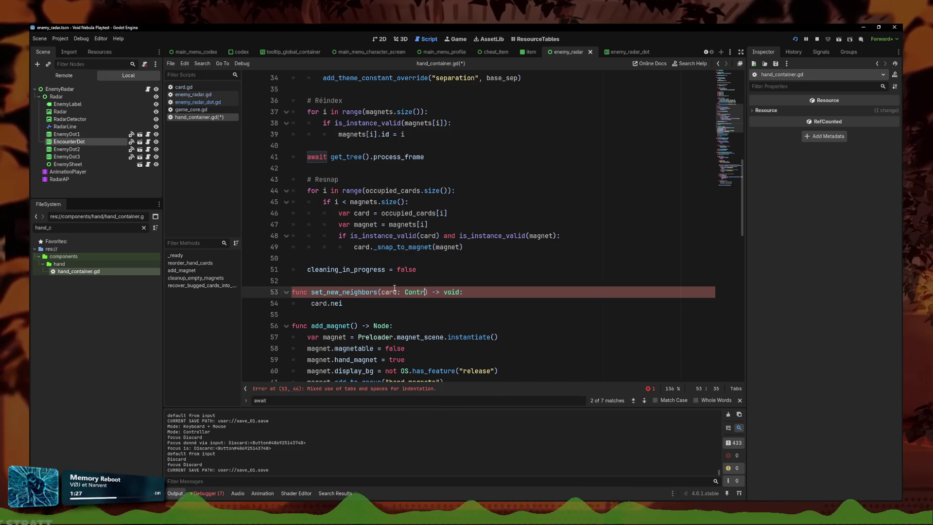
type("ol")
key("Return")
Write card.focus_neighbor_bottom = get_path("") as the function body and save the script
left_click(374, 307)
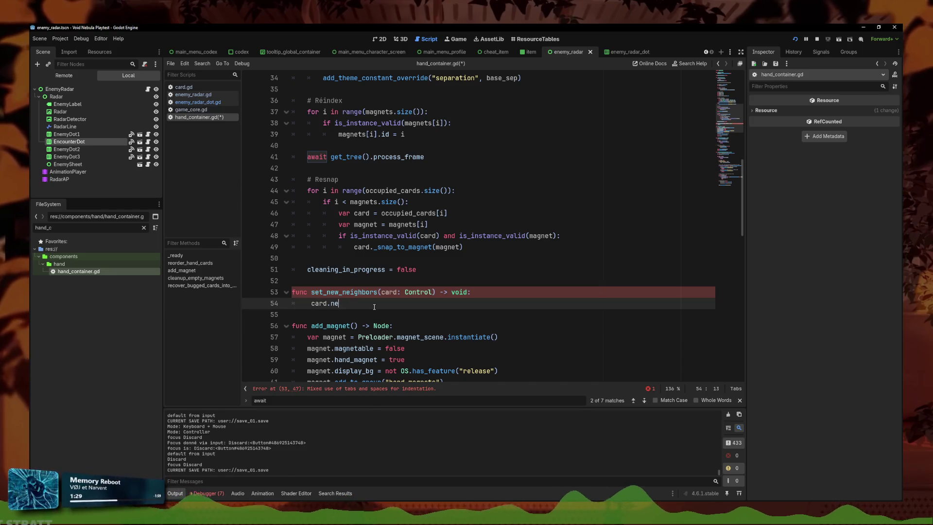
type("i")
key("BackSpace")
type("ei")
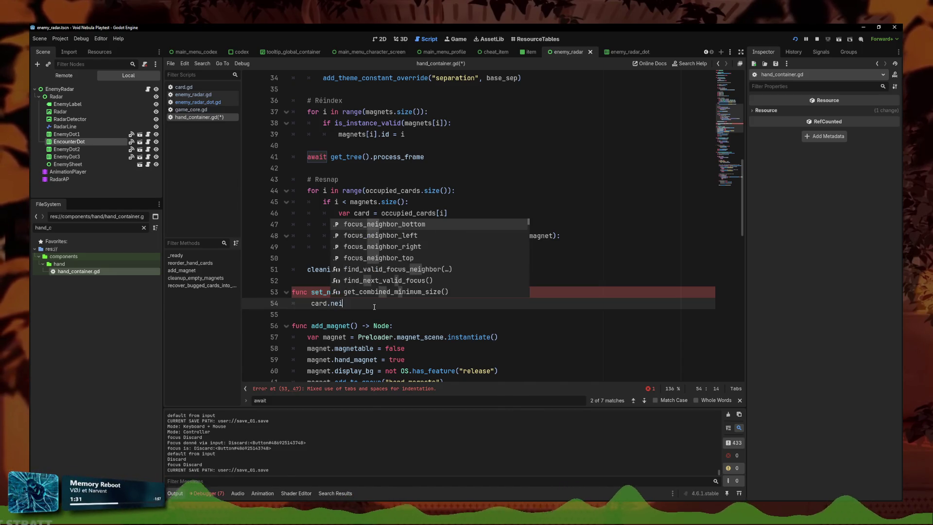
key("Return")
type("get")
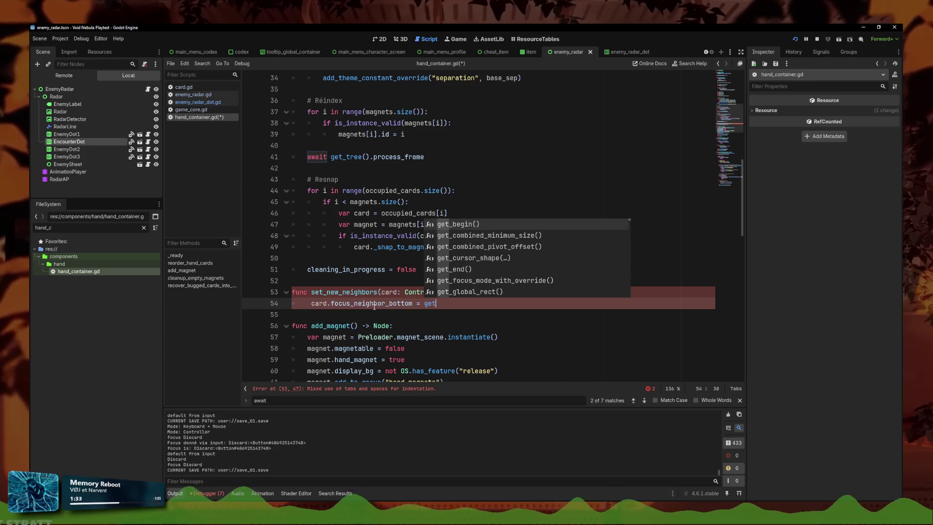
type("_pat")
key("Return")
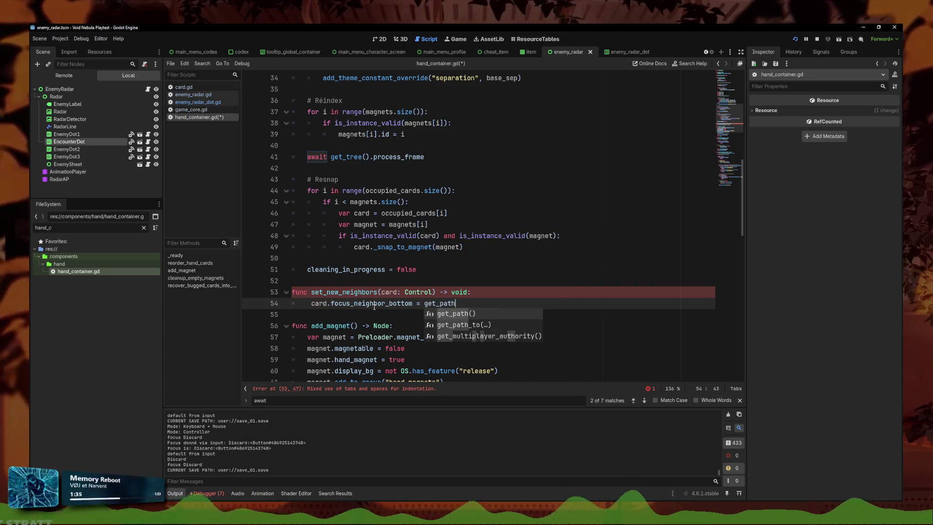
type("\"")
key("ctrl+s")
Search the project for get_path with Find in Files and jump to the match
left_click(200, 64)
left_click(227, 110)
type("get_")
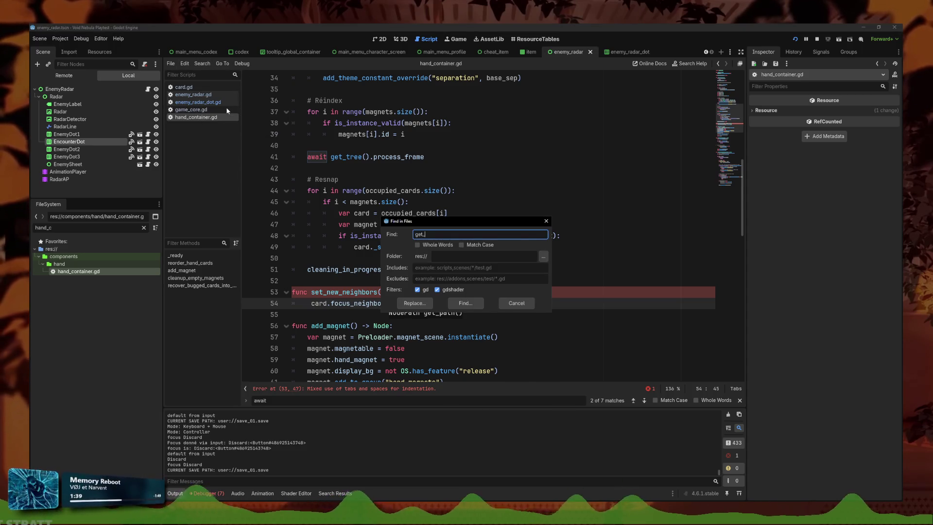
key("Return")
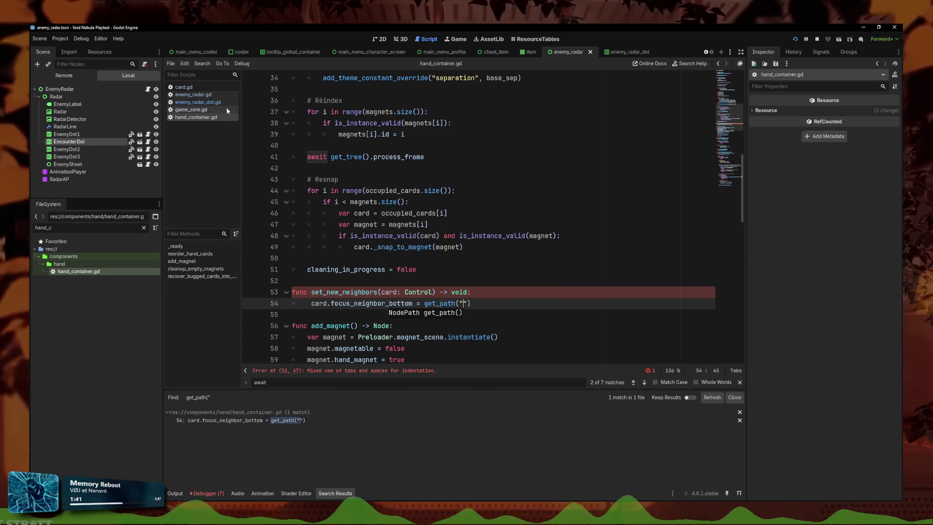
left_click(322, 419)
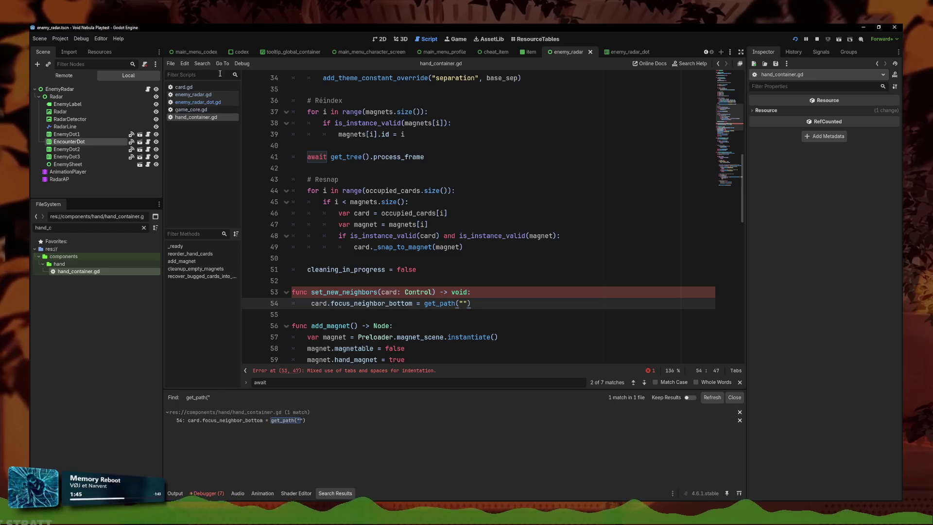
Find neighbor_bottom usages and replace get_path("") with NodePath("") in the assignment
left_click(202, 63)
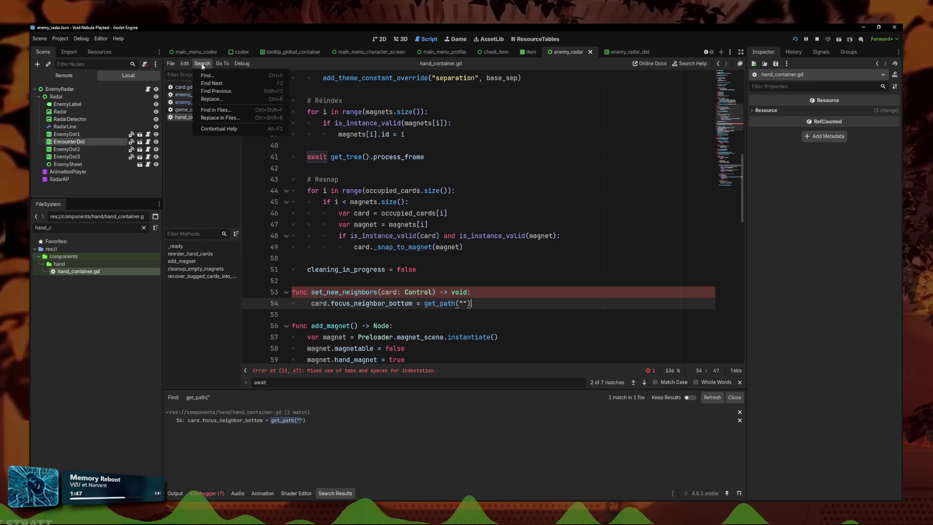
left_click(215, 109)
type("neighbor_bott")
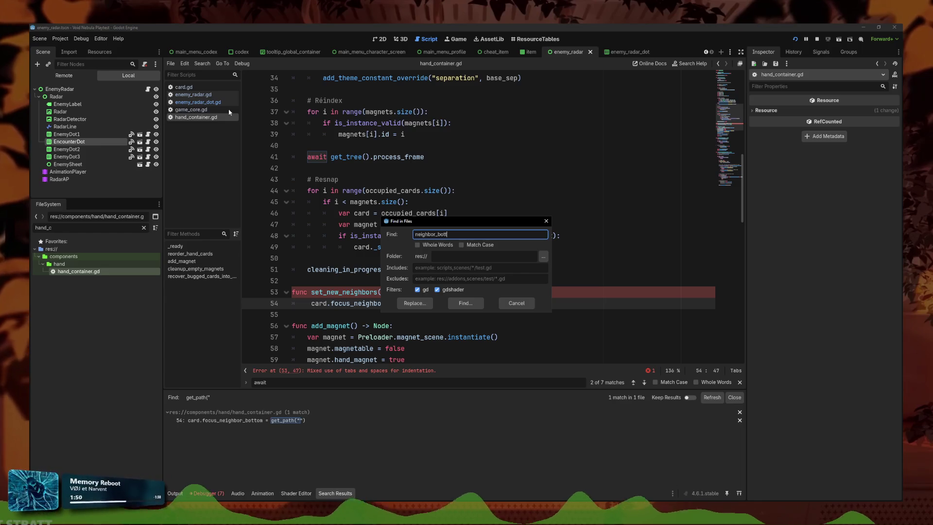
type("om")
key("Return")
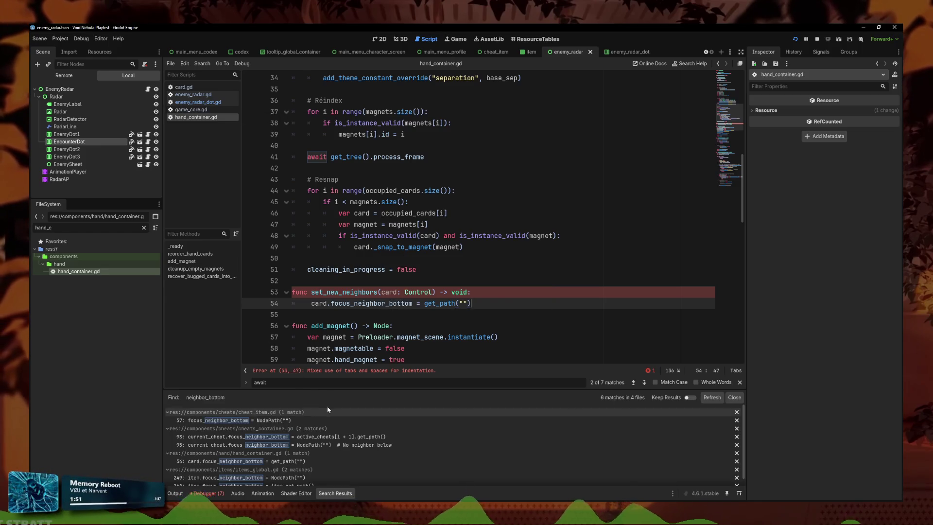
left_click_drag(472, 303, 424, 304)
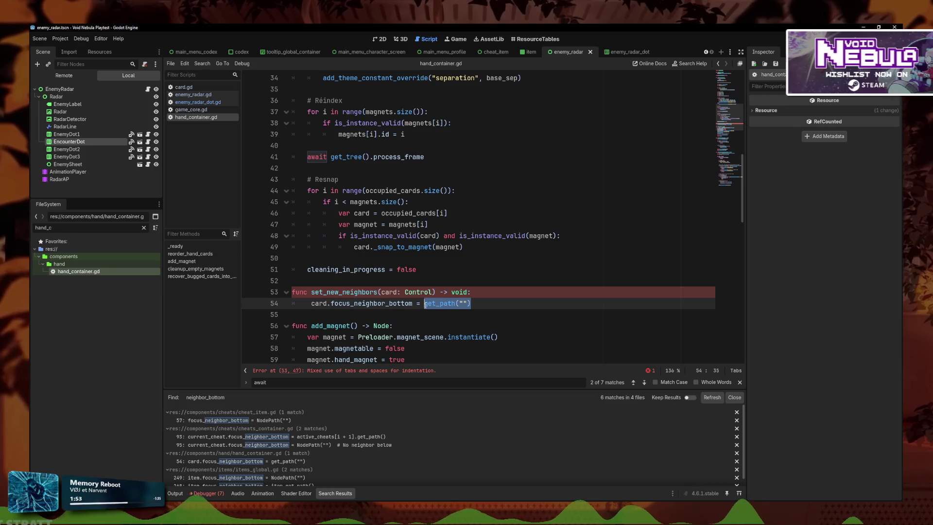
type("th(")
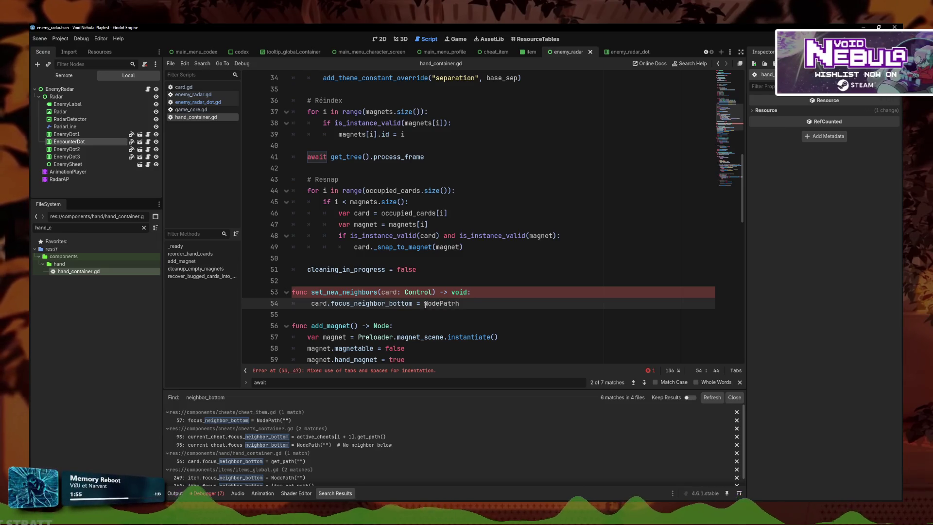
type("\"")
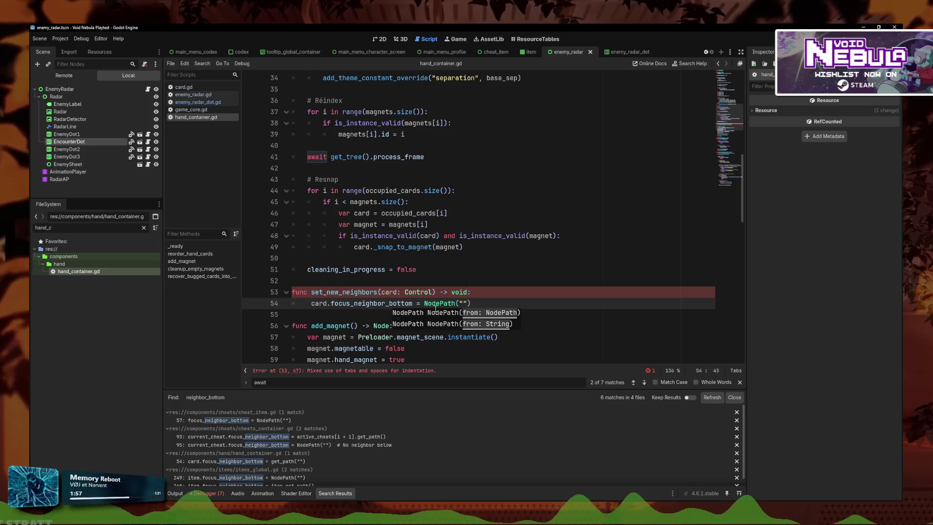
left_click(391, 316)
Fix the leading tab indentation on line 54
left_click(343, 305)
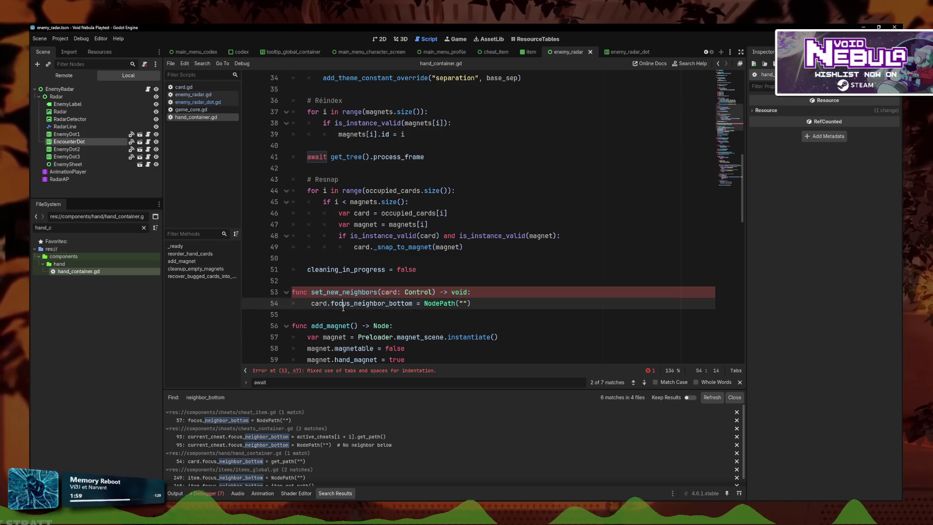
scroll(312, 221, "down", 2)
left_click(312, 222)
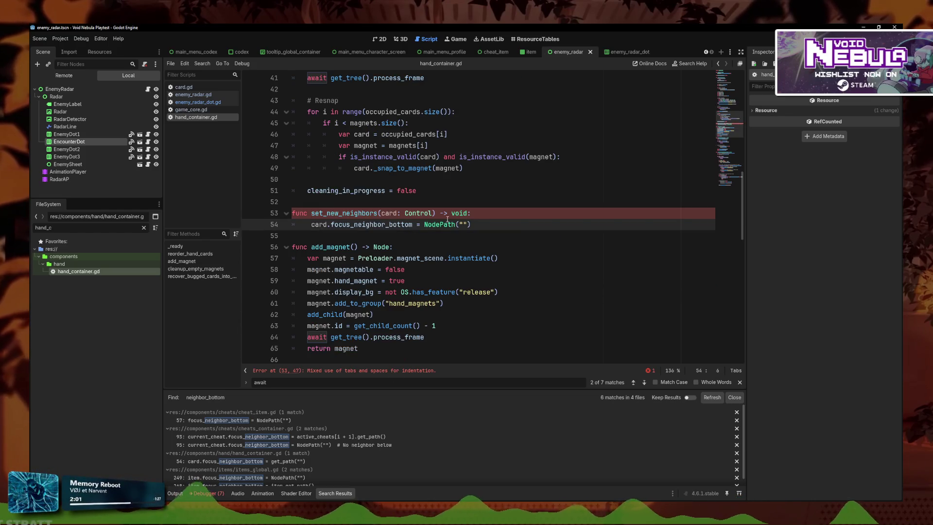
left_click(308, 224)
key("BackSpace")
key("BackSpace")
key("BackSpace")
key("Tab")
key("Delete")
key("ctrl+z")
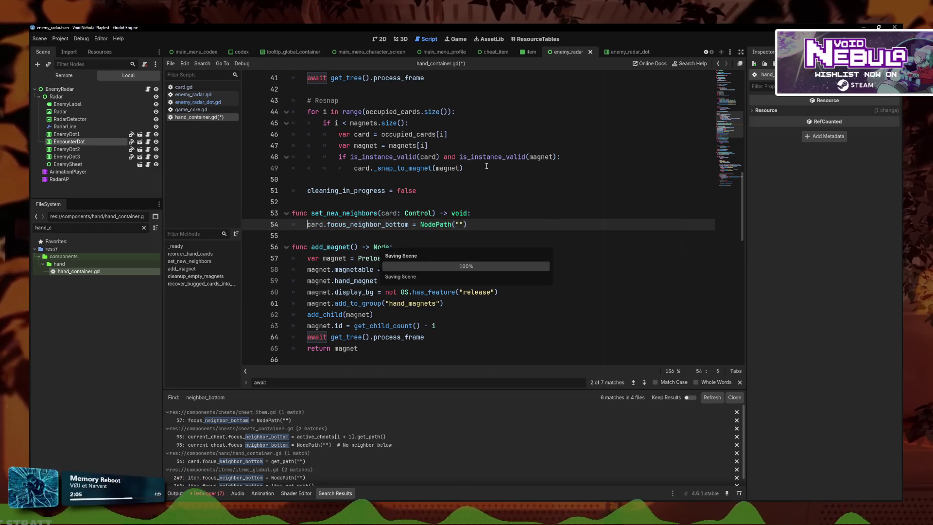
Call set_new_neighbors(card) on a new line after the snap call, and save
left_click(486, 167)
key("Return")
type("ser")
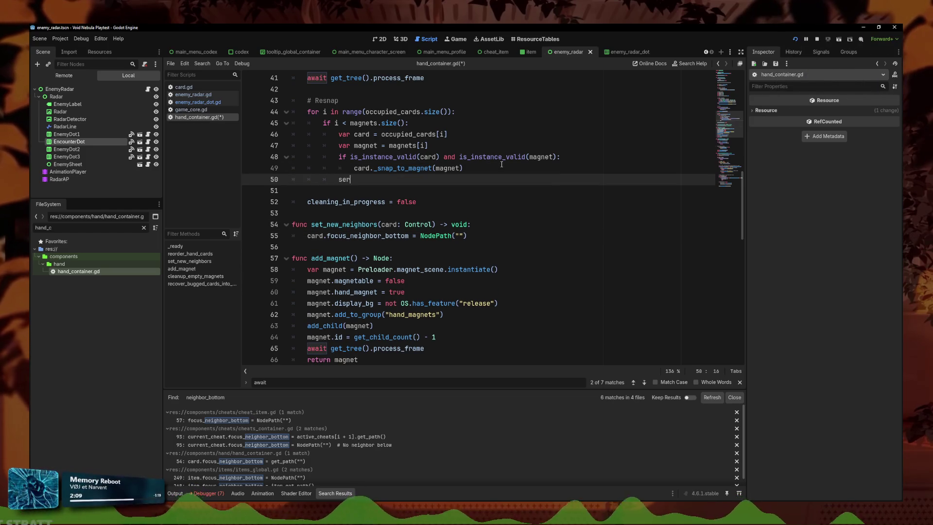
key("BackSpace")
type("t")
key("Return")
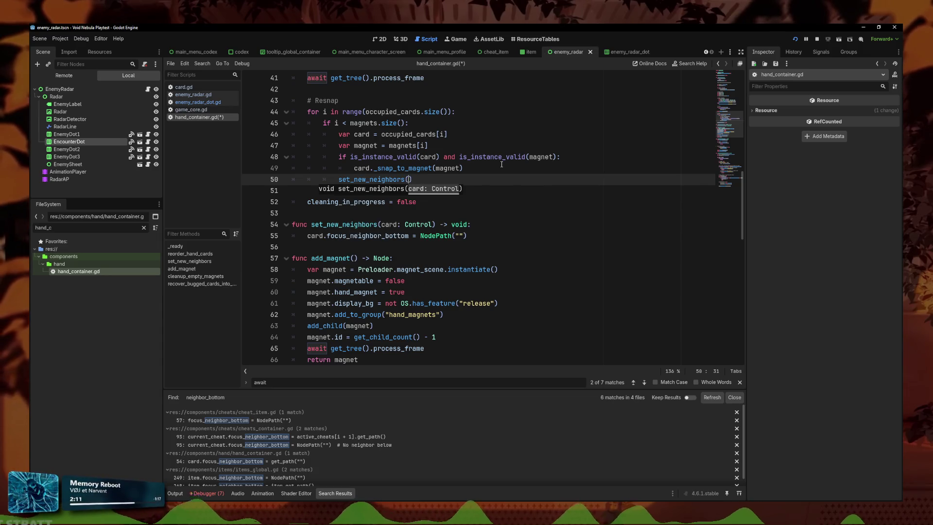
left_click(503, 164)
key("ctrl+s")
In the running game, play COVER, SLASH and FIRST AID KIT into the slots
left_click(341, 491)
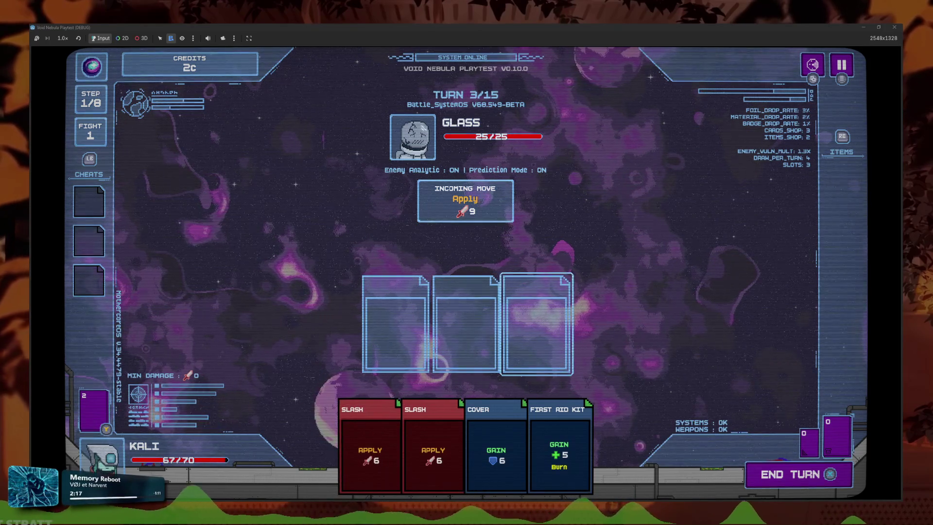
left_click(496, 447)
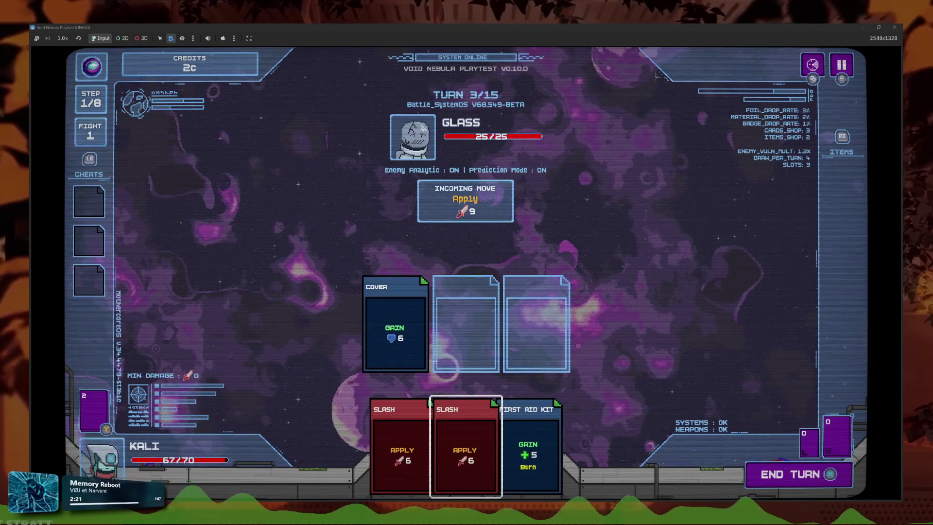
key("Up")
key("Left")
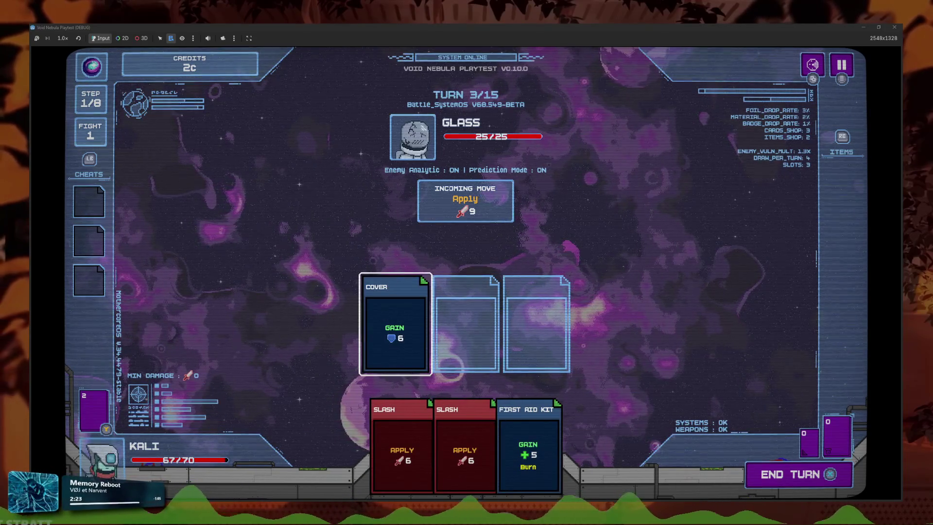
key("Return")
key("Return")
key("Return")
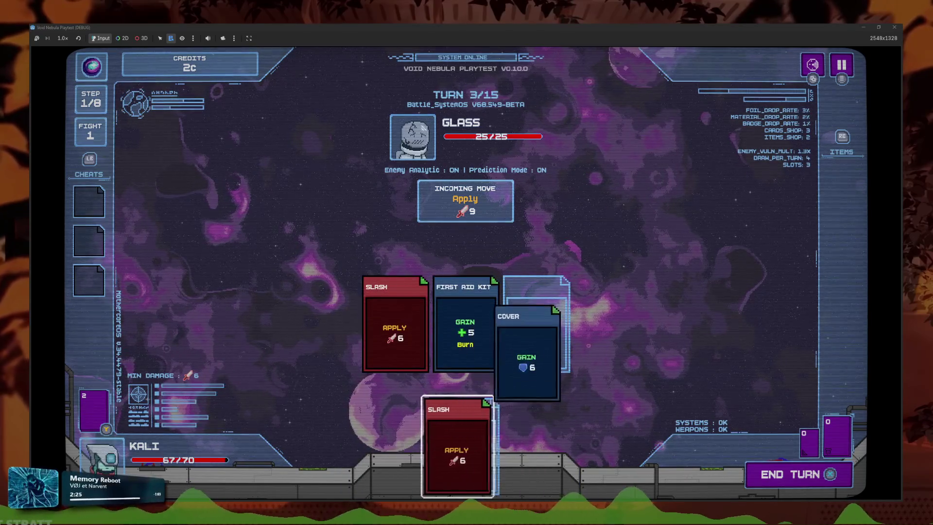
Send FIRST AID KIT, COVER and SLASH back to the hand and shrink the game window
key("Up")
key("Return")
key("Return")
key("Left")
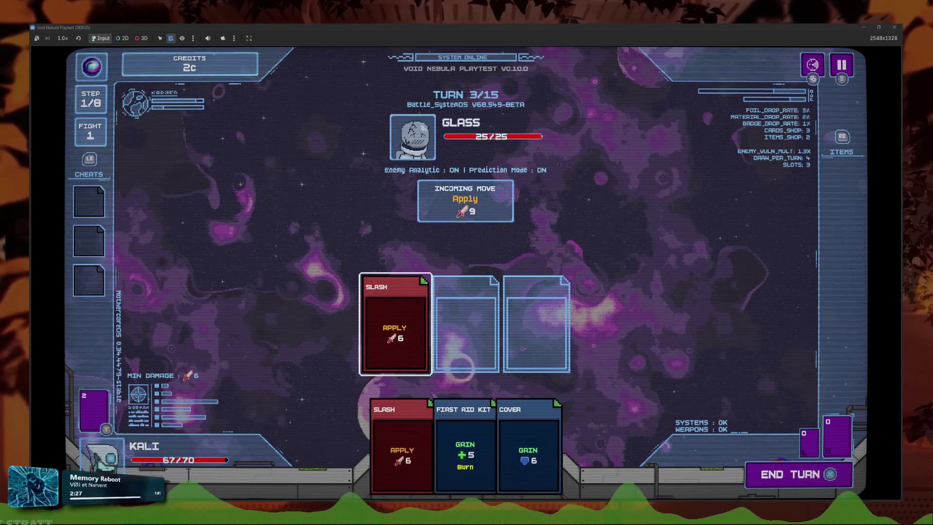
key("Return")
key("Left")
key("Left")
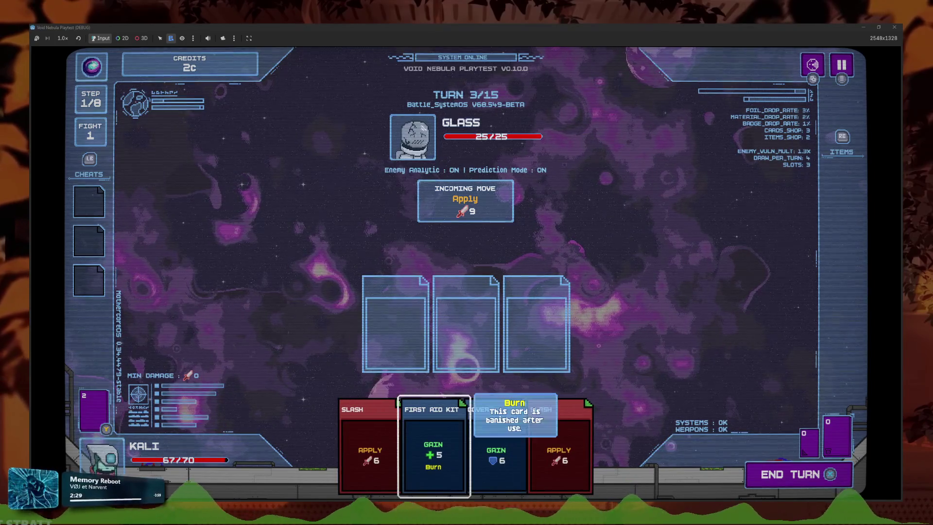
key("Right")
key("super+Down")
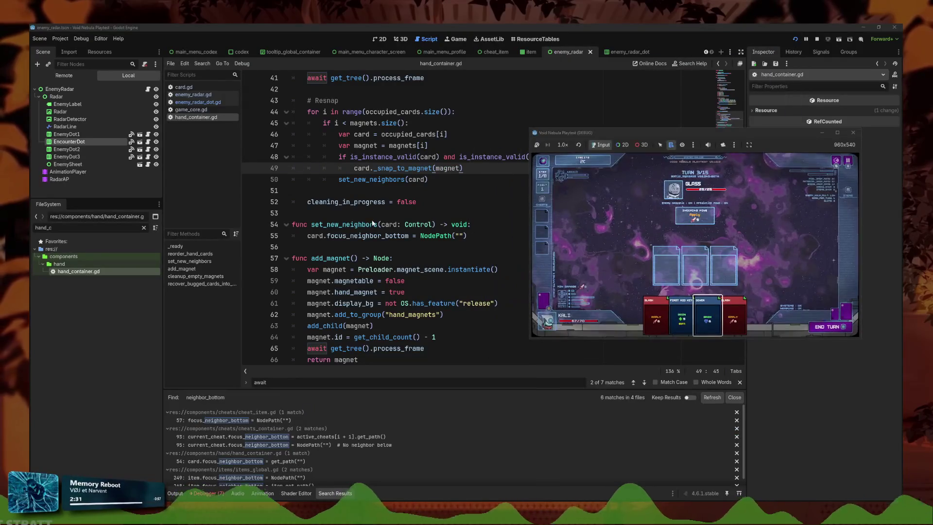
Add print("test") at the top of set_new_neighbors and run the game with F5
left_click(373, 236)
left_click(504, 224)
key("Return")
type("print(\"te")
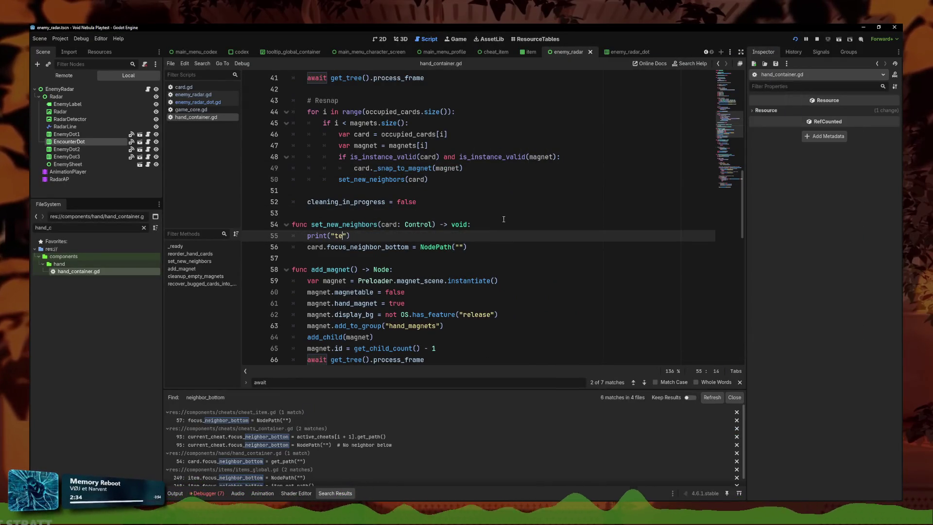
type("st")
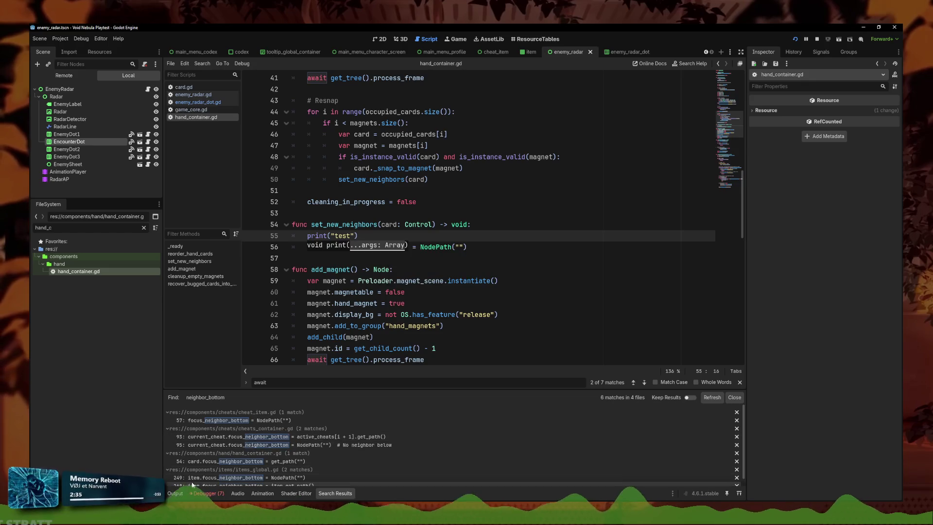
key("F5")
Play and return COVER and FIRST AID KIT, confirming "test" prints, then select the print line
left_click(351, 481)
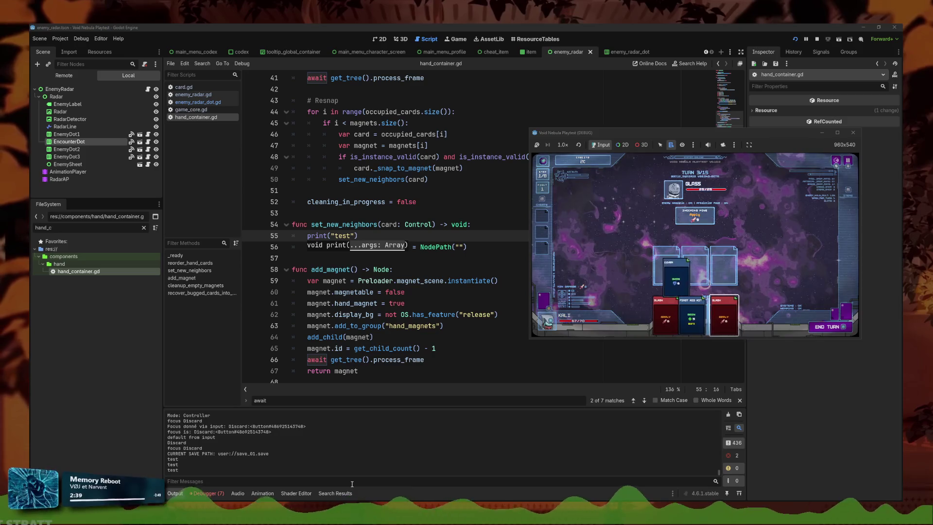
key("Return")
key("Escape")
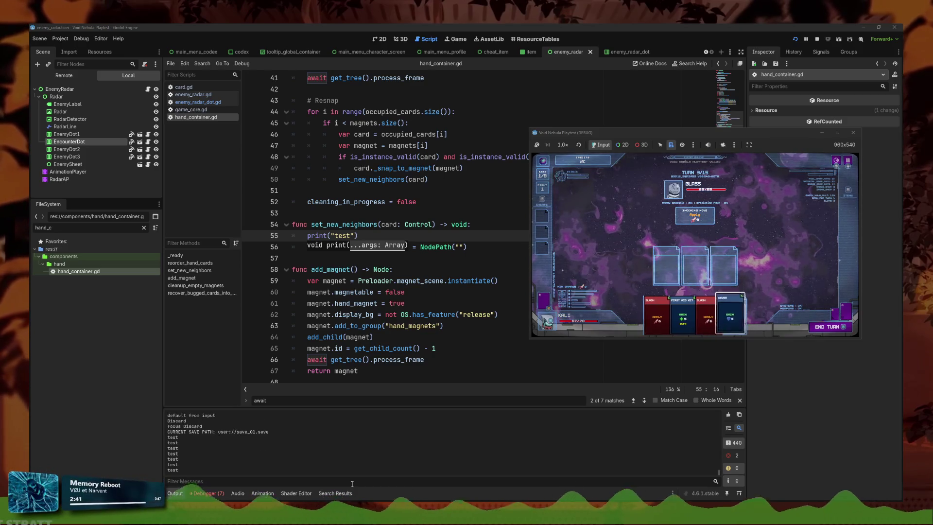
key("Return")
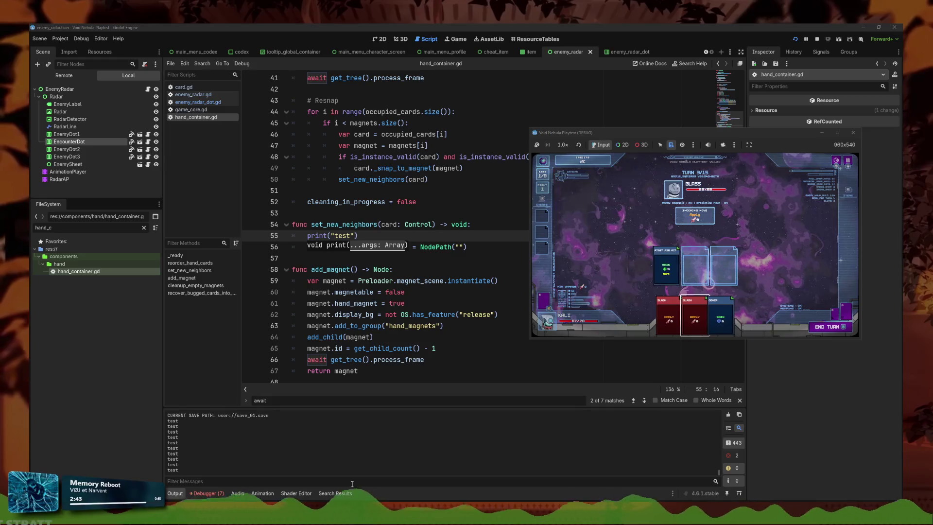
key("Right")
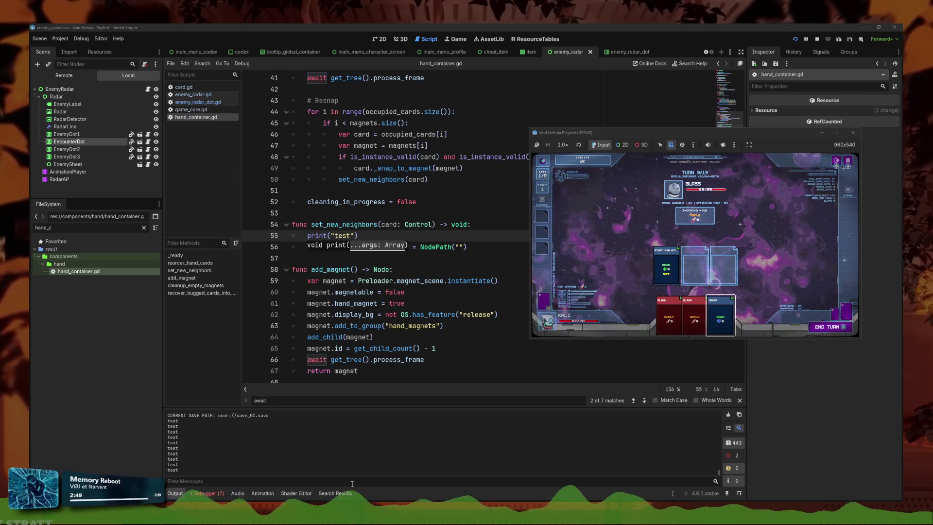
left_click(451, 238)
triple_click(451, 238)
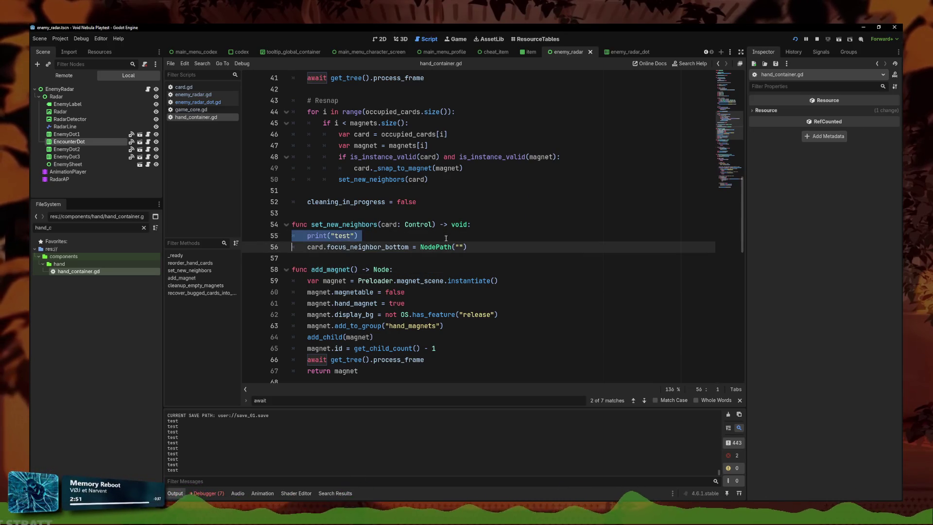
Delete the print("test") line and search all scripts for neighbor_bottom
key("BackSpace")
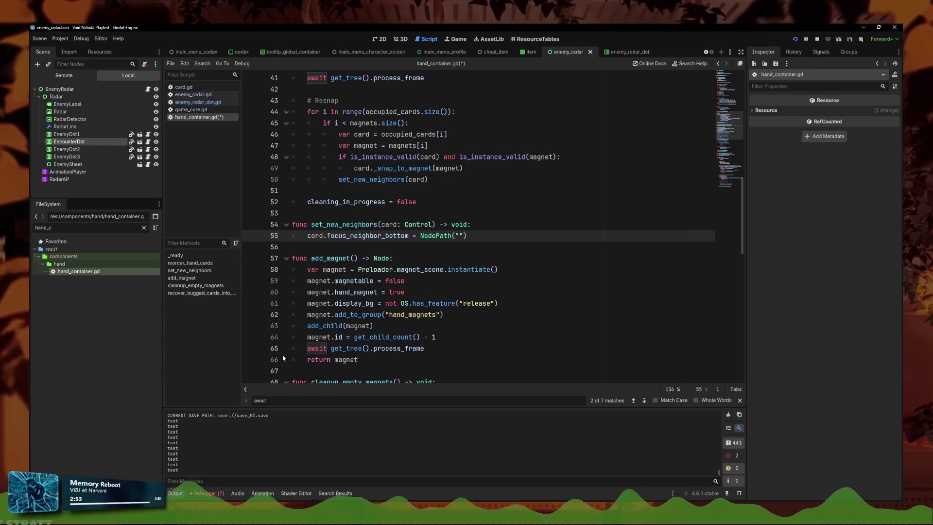
left_click(202, 63)
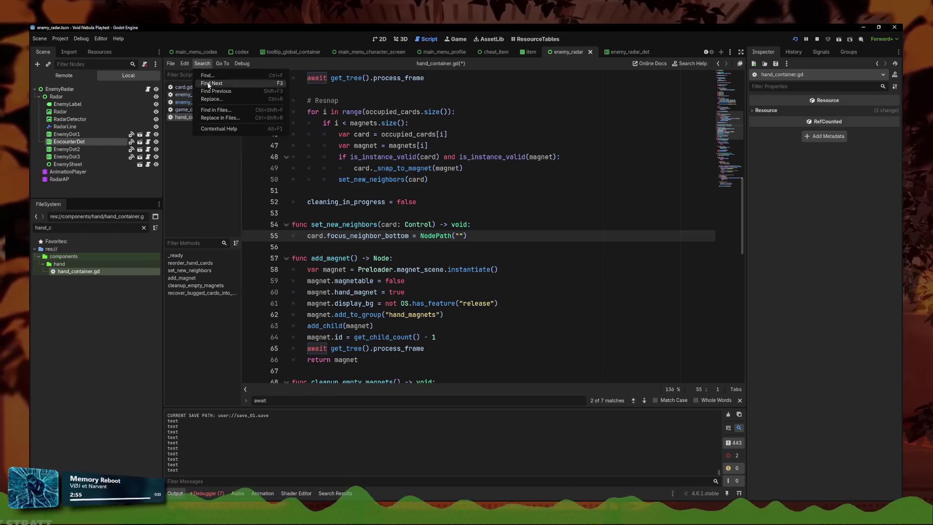
left_click(218, 110)
key("Return")
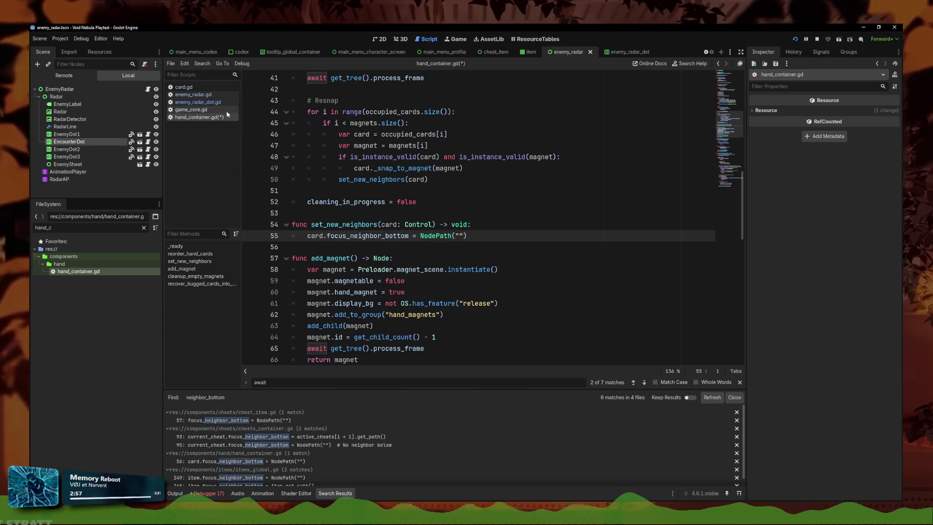
Place the caret inside the empty NodePath("") quotes and show its argument hints
scroll(356, 437, "down", 1)
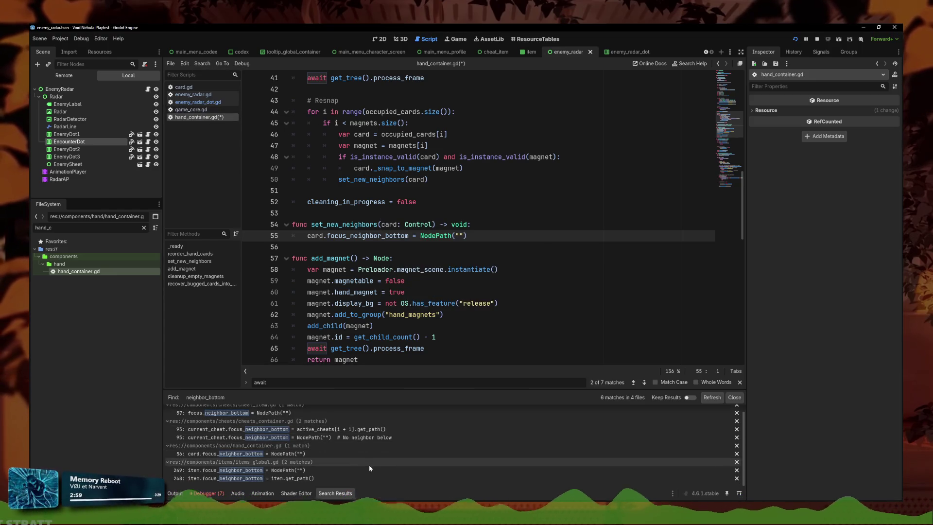
key("Down")
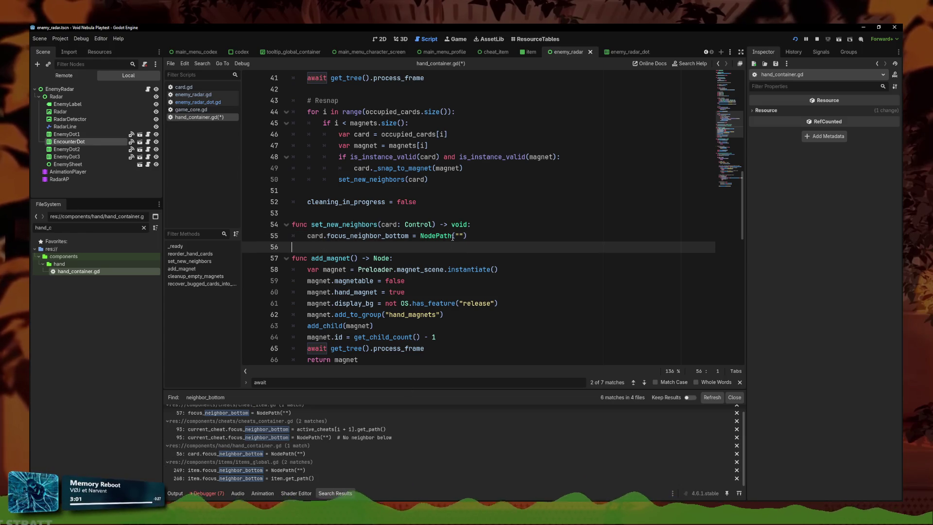
left_click(457, 235)
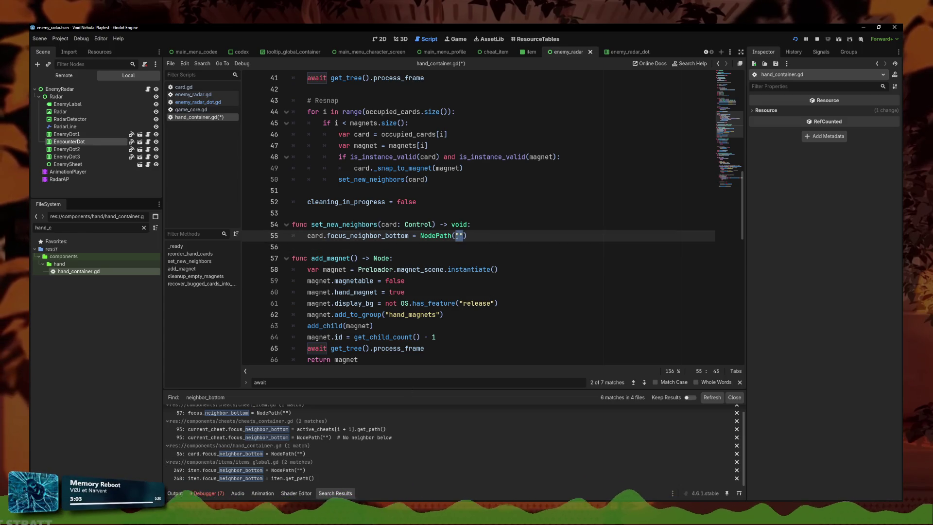
type("self")
key("ctrl+space")
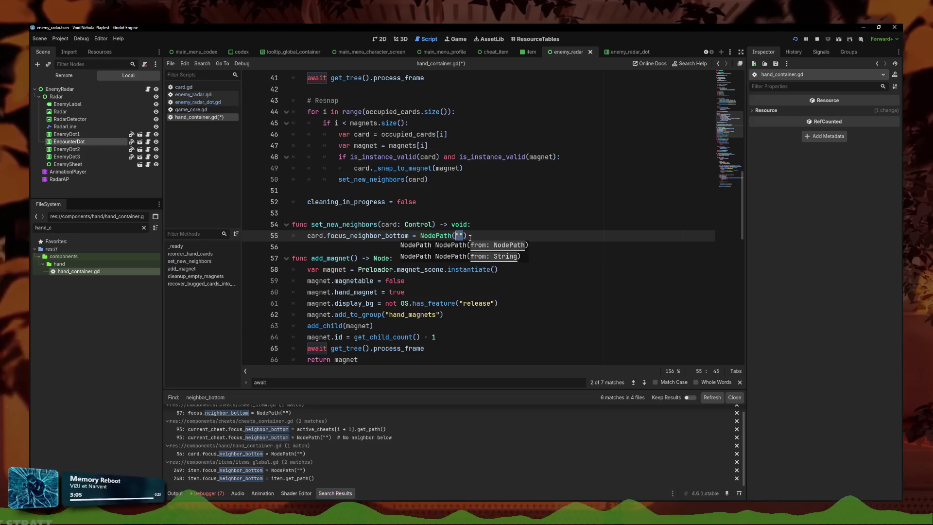
Change the assignment to NodePath(card) and run the game
type("d")
key("F5")
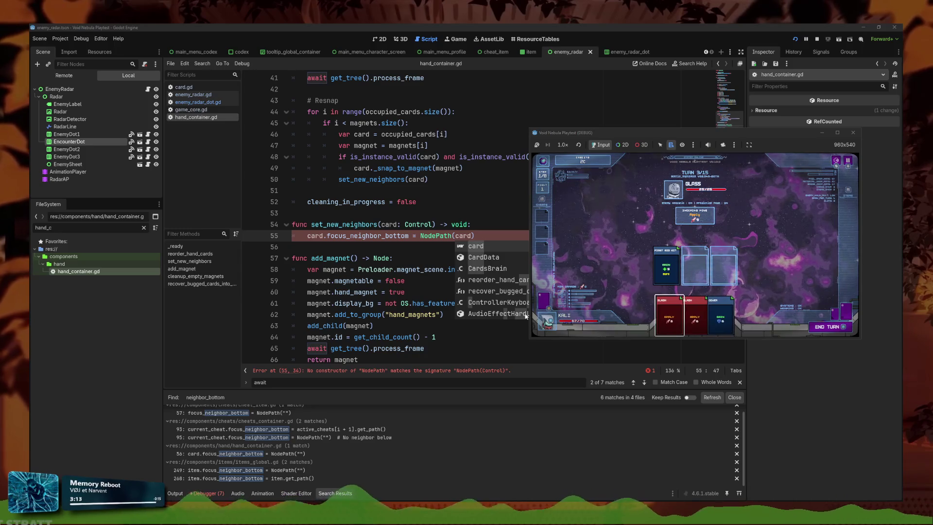
left_click(441, 216)
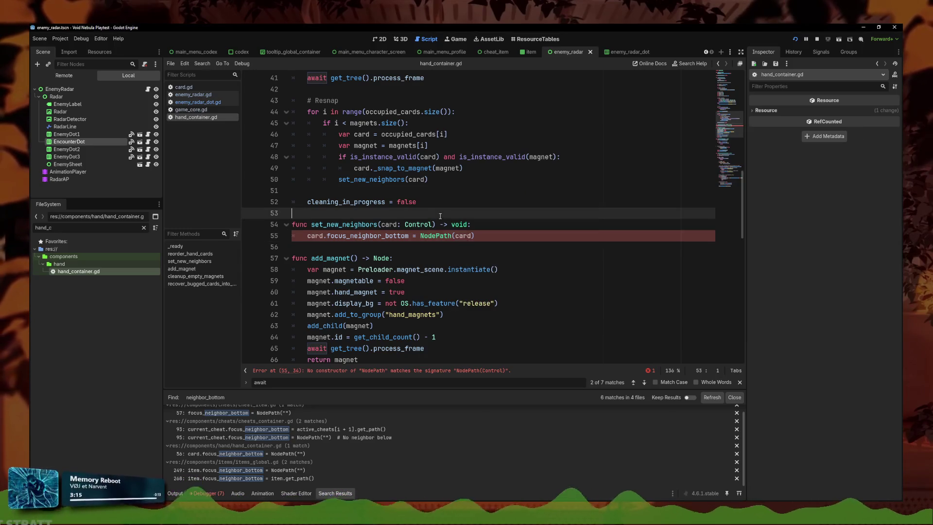
Replace NodePath(card) with get_path(card) on line 55, then save and run again
left_click(471, 235)
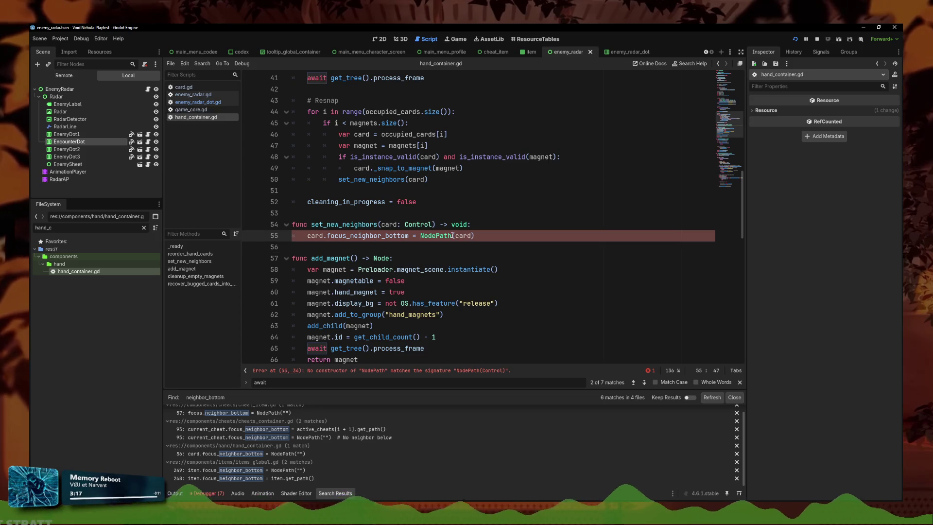
mouse_move(452, 236)
left_click_drag(475, 235, 412, 239)
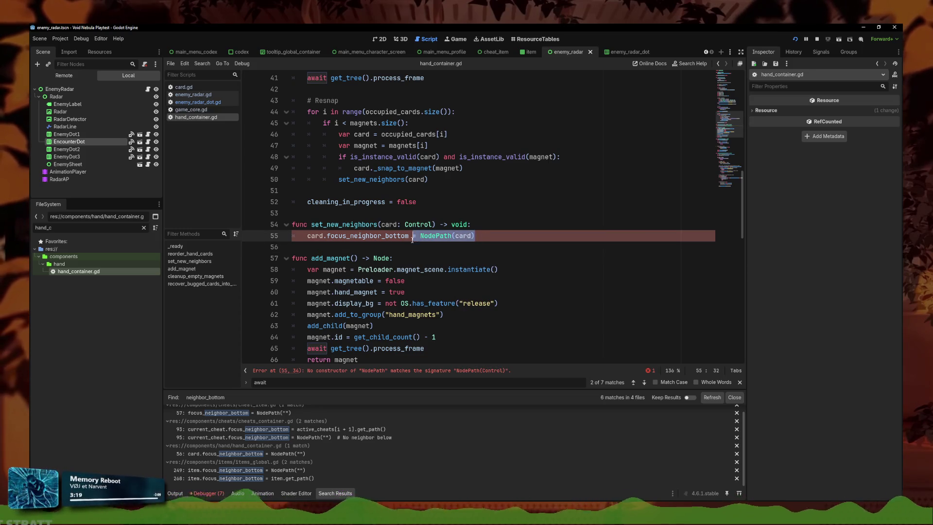
type("get_path")
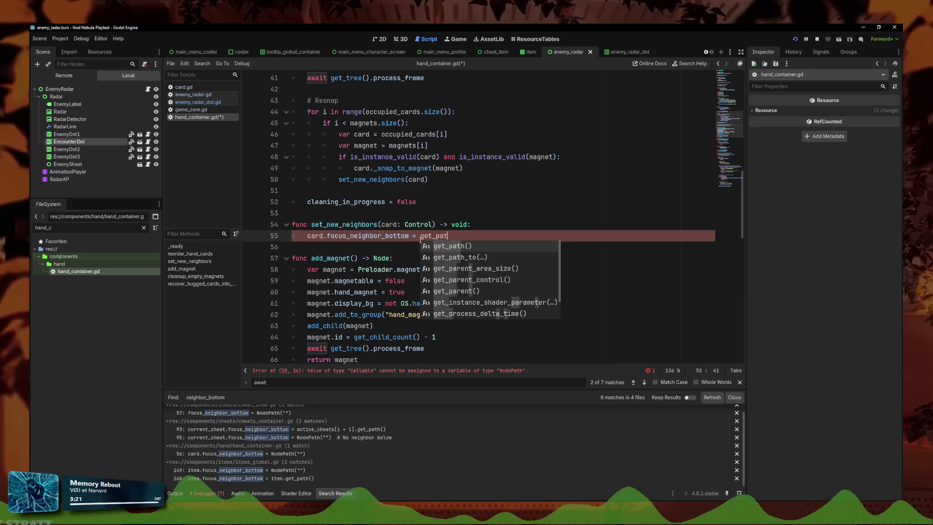
key("Return")
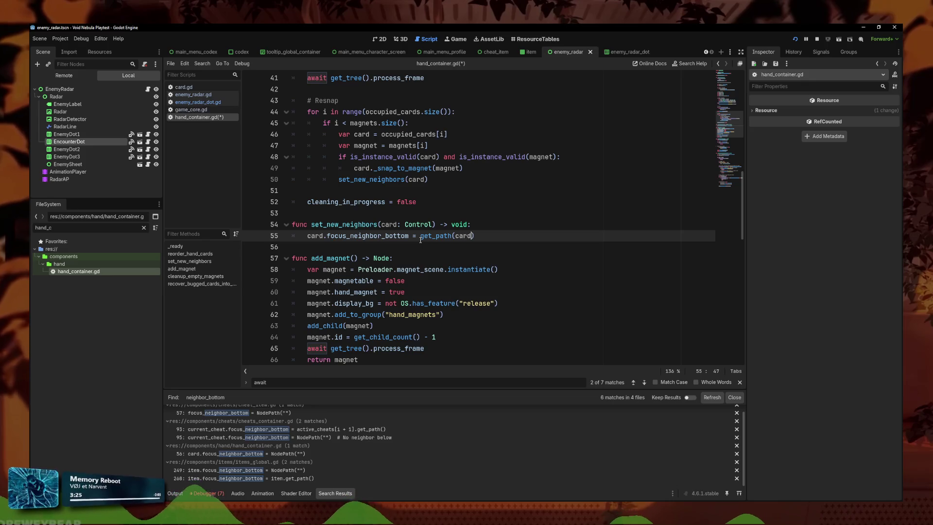
key("F5")
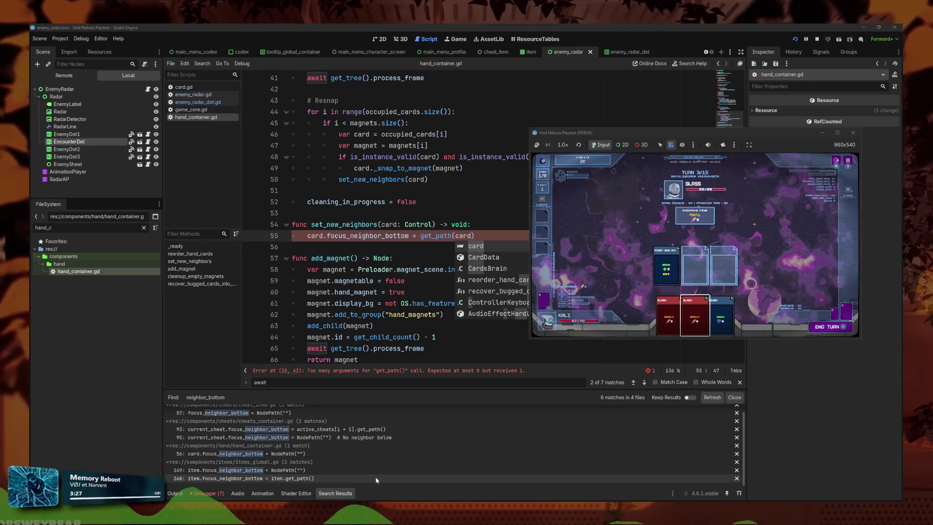
left_click(464, 235)
scroll(358, 266, "down", 1)
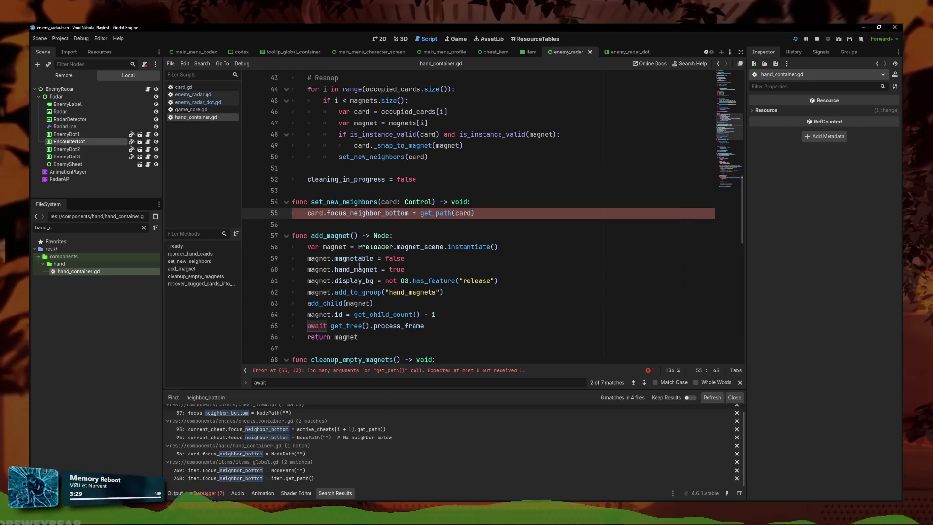
Change line 55 to card.focus_neighbor_bottom = card.get_path(), then save and run
left_click(203, 66)
left_click(219, 107)
type("get_pat")
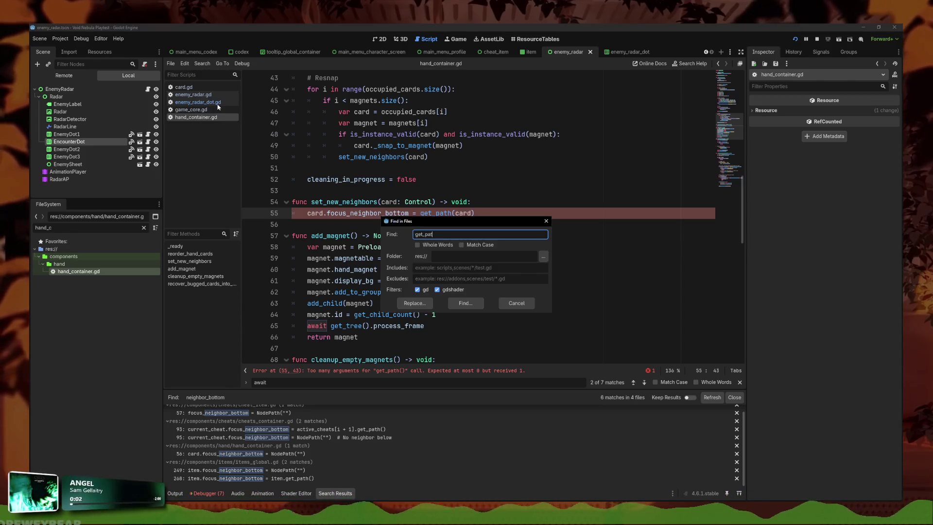
type("h")
key("Return")
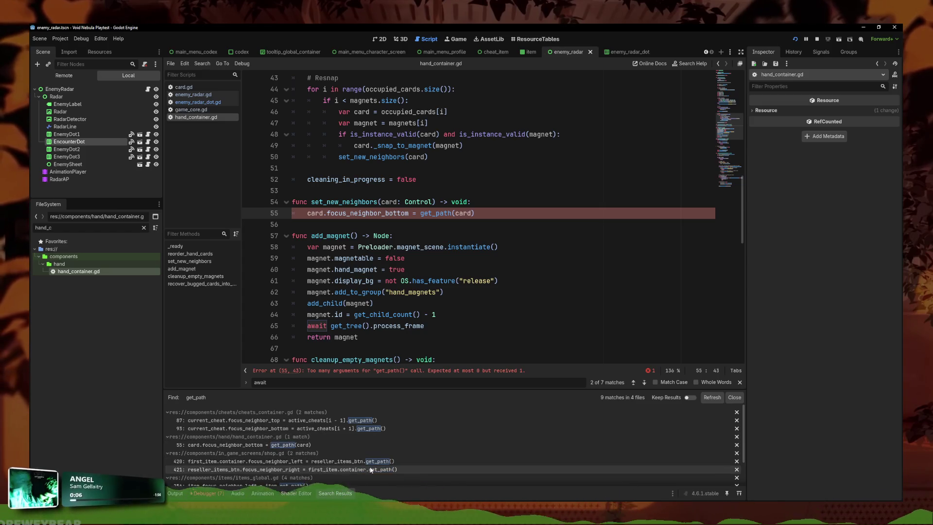
left_click_drag(474, 214, 420, 214)
type("c")
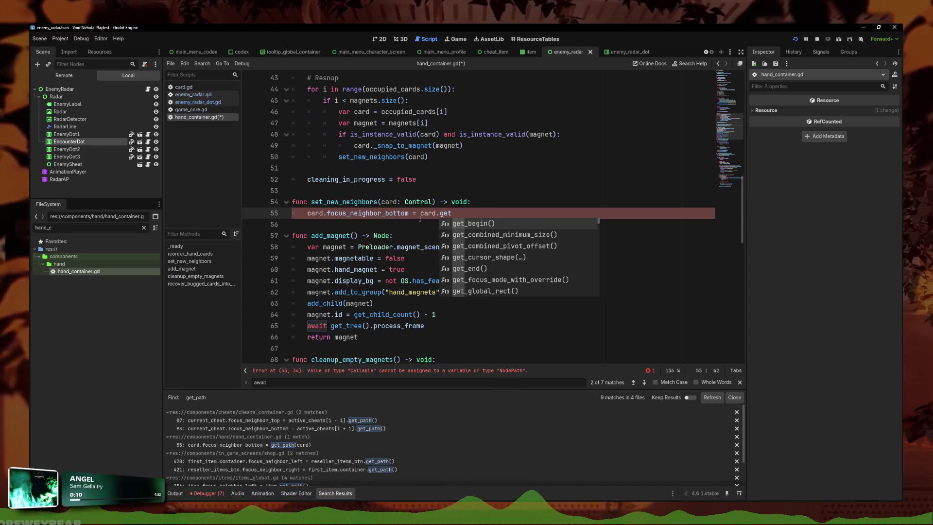
type("_path")
key("Return")
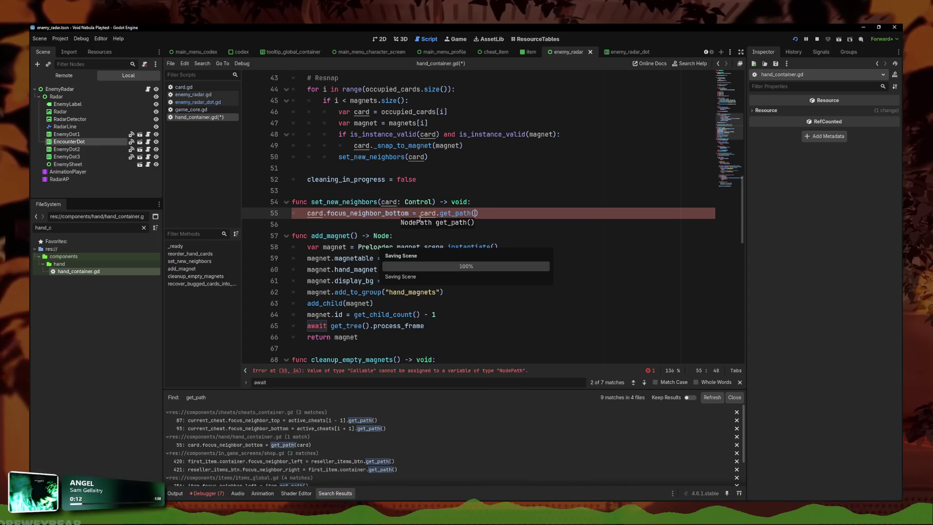
key("F5")
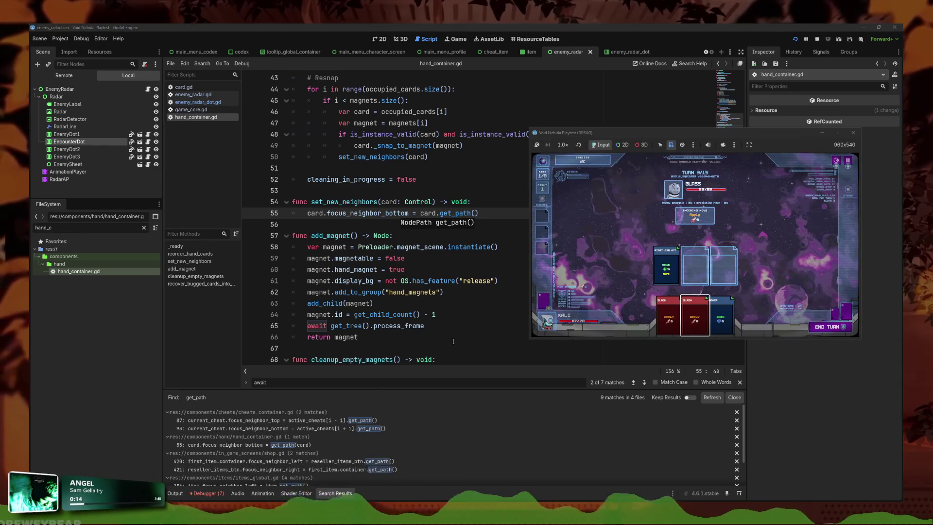
Play SLASH into the middle slot, bring it back, move card focus, then stop the game
key("Return")
key("Return")
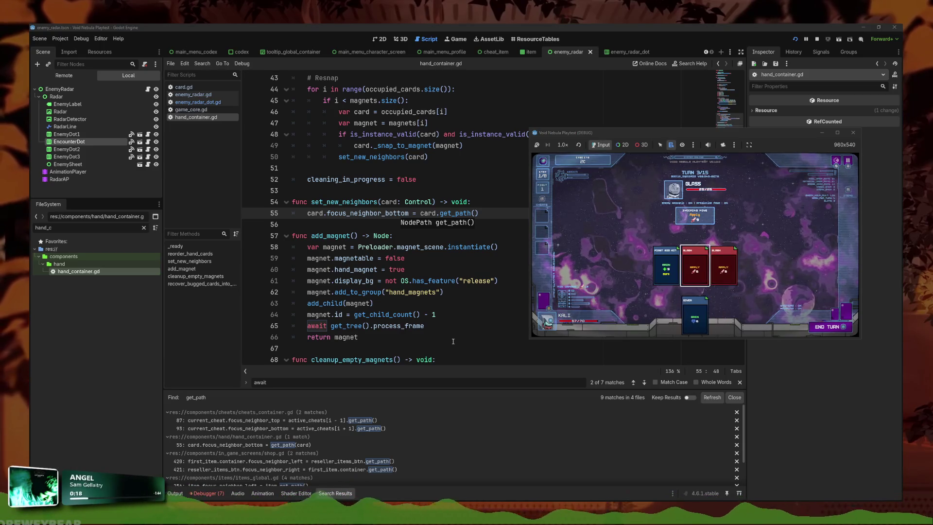
key("Return")
key("Return")
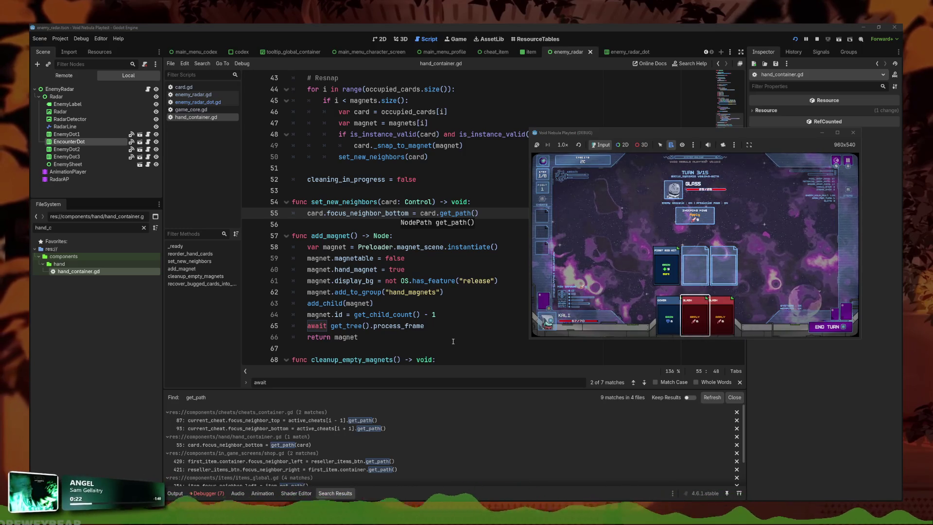
key("Left")
key("Left")
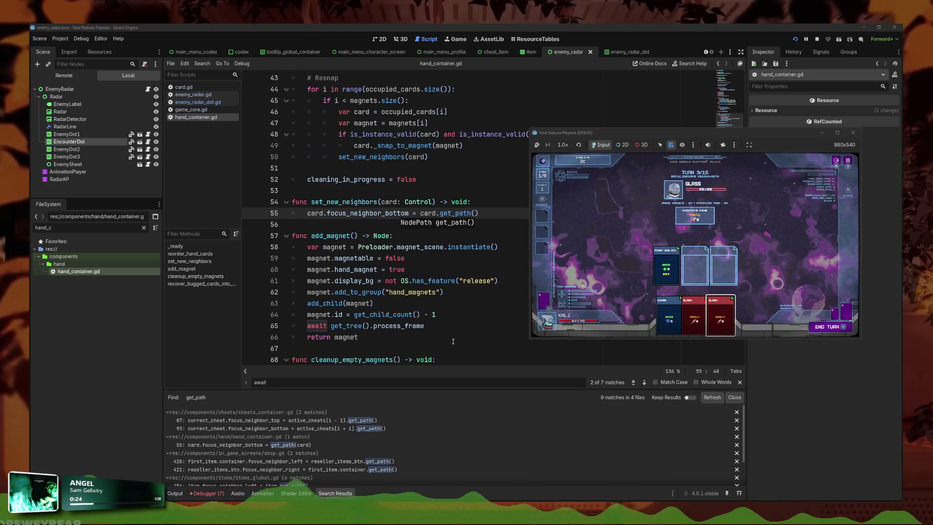
key("Right")
key("Right")
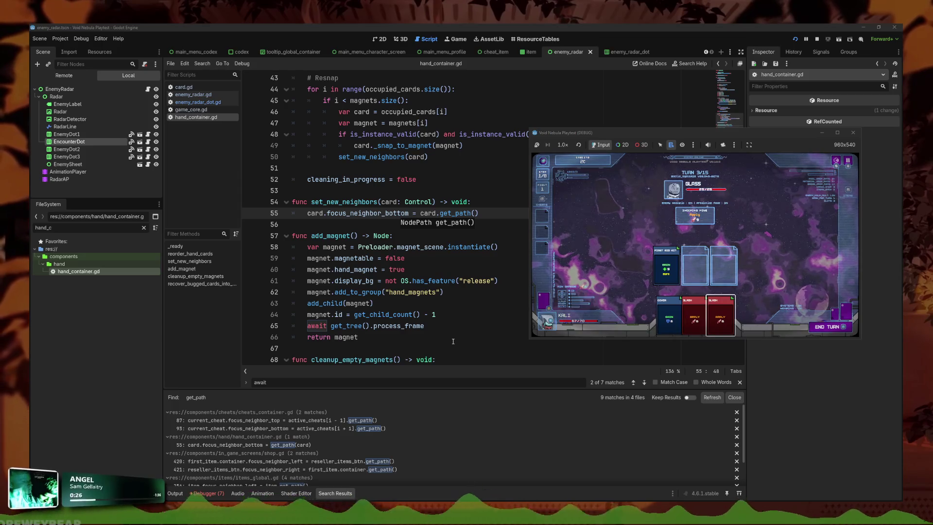
key("F8")
left_click(181, 493)
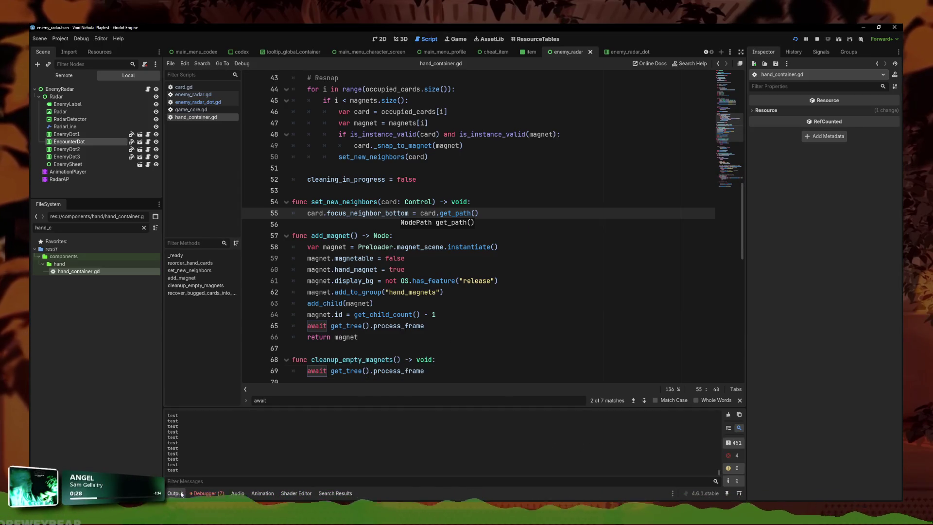
Add print(card.focus_neighbor_bottom) on line 56, run the game, and move card focus
left_click(467, 247)
left_click(481, 213)
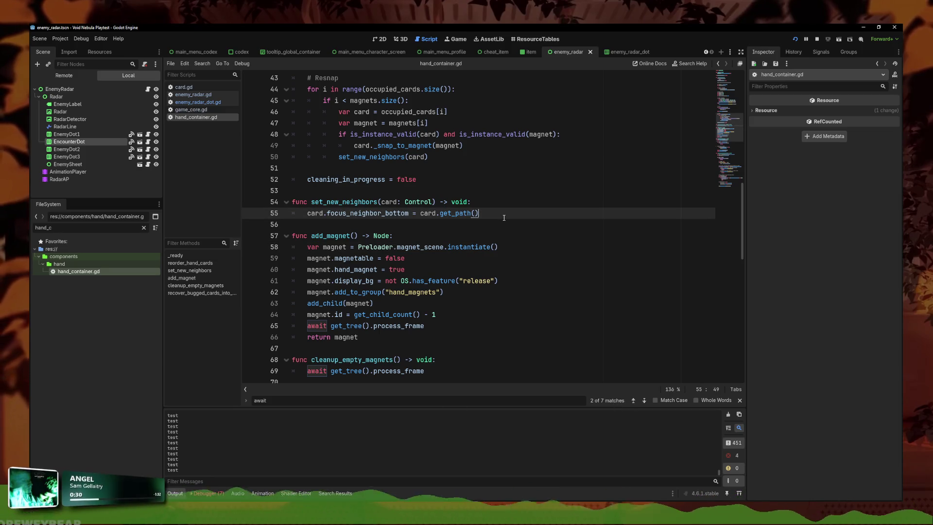
left_click_drag(409, 212, 307, 213)
key("ctrl+c")
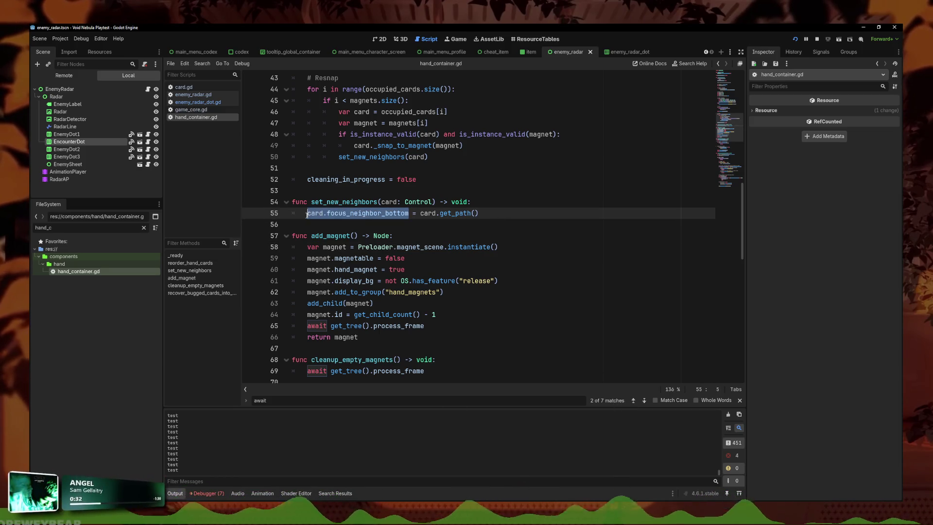
left_click(525, 217)
key("Return")
key("ctrl+v")
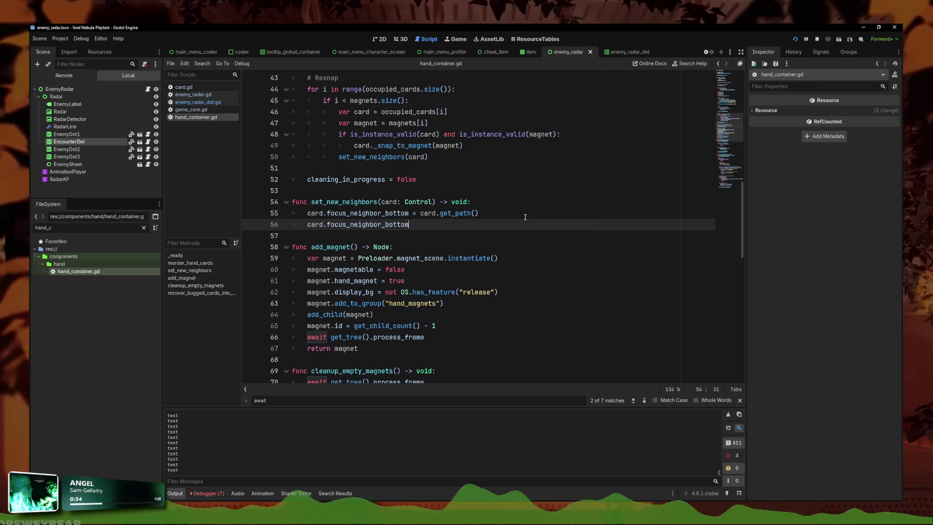
key("ctrl+BackSpace")
key("ctrl+BackSpace")
key("ctrl+BackSpace")
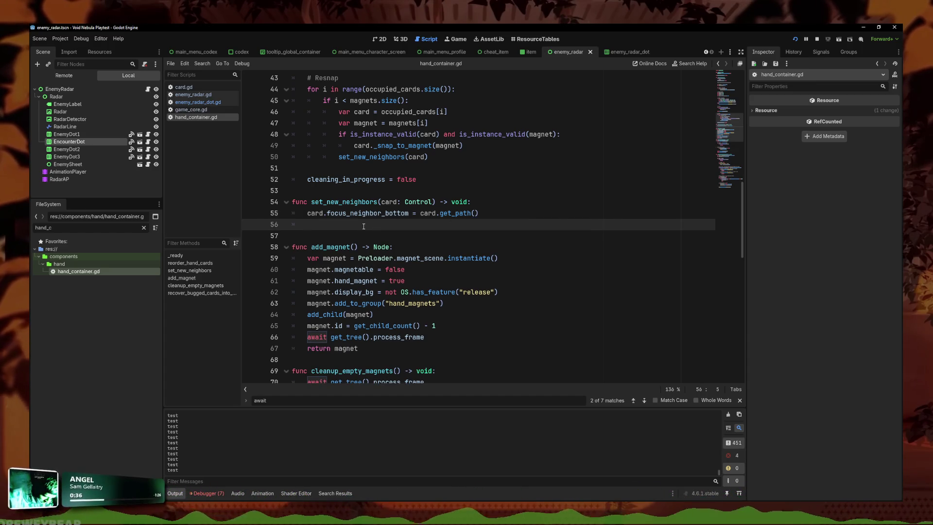
type("print(")
key("ctrl+v")
key("F5")
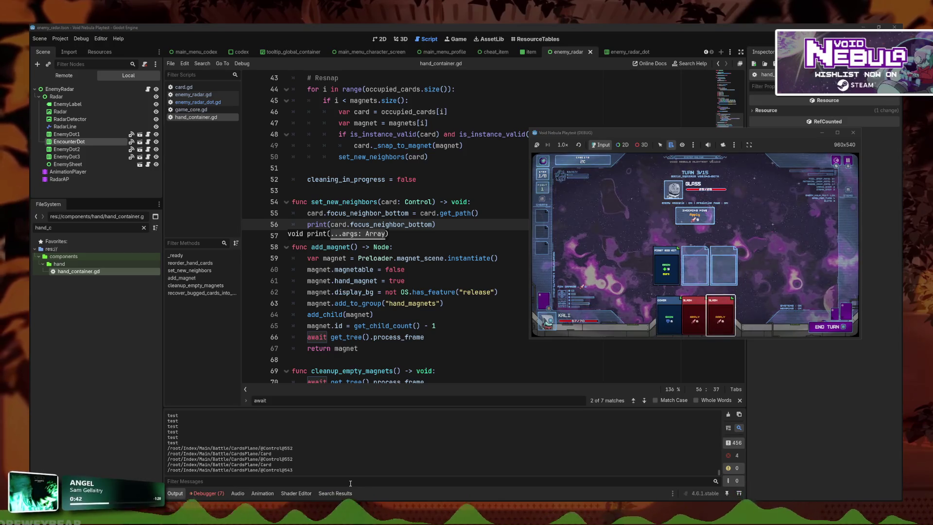
key("Left")
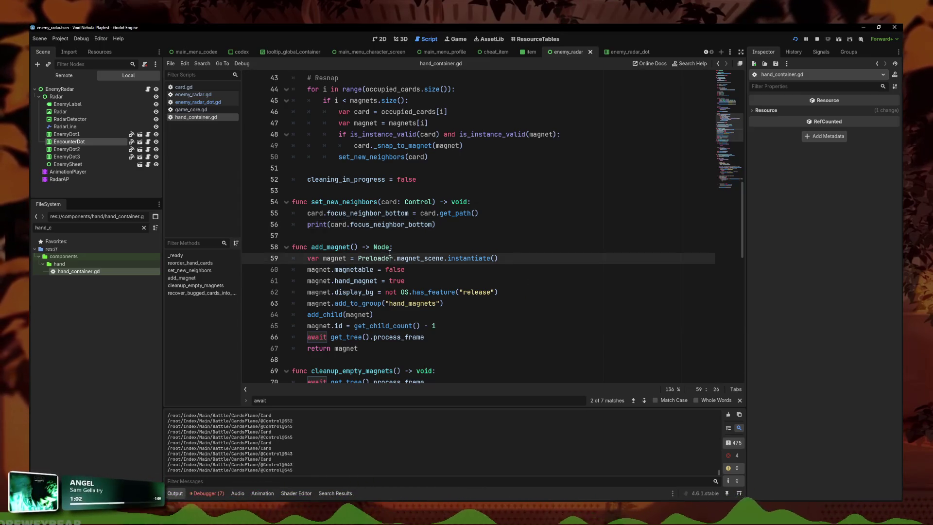
Open a blank line right after the set_new_neighbors(card) call in the resnap loop
left_click(462, 224)
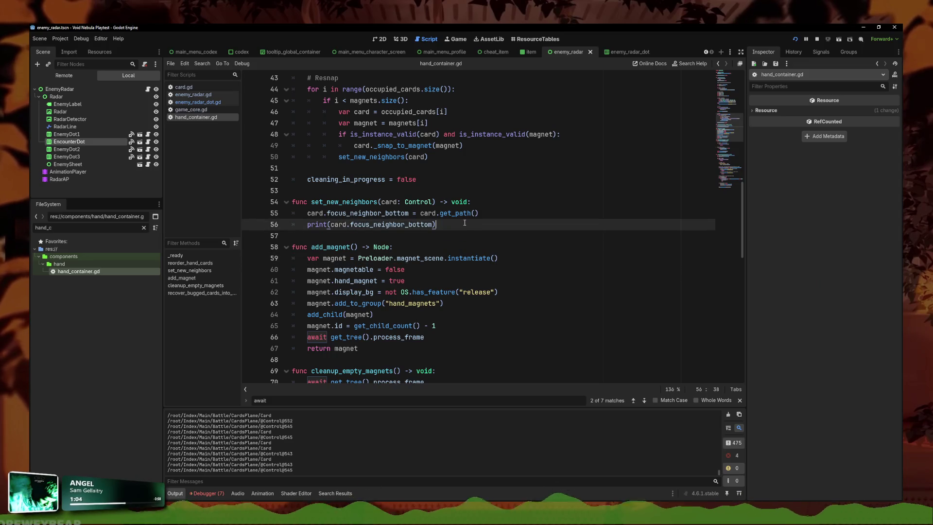
scroll(465, 222, "up", 2)
left_click(452, 225)
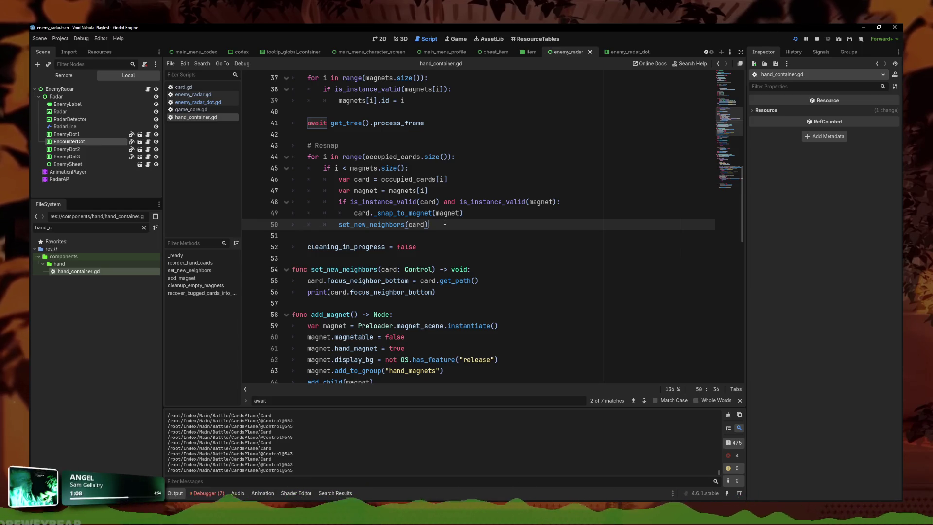
triple_click(445, 222)
key("BackSpace")
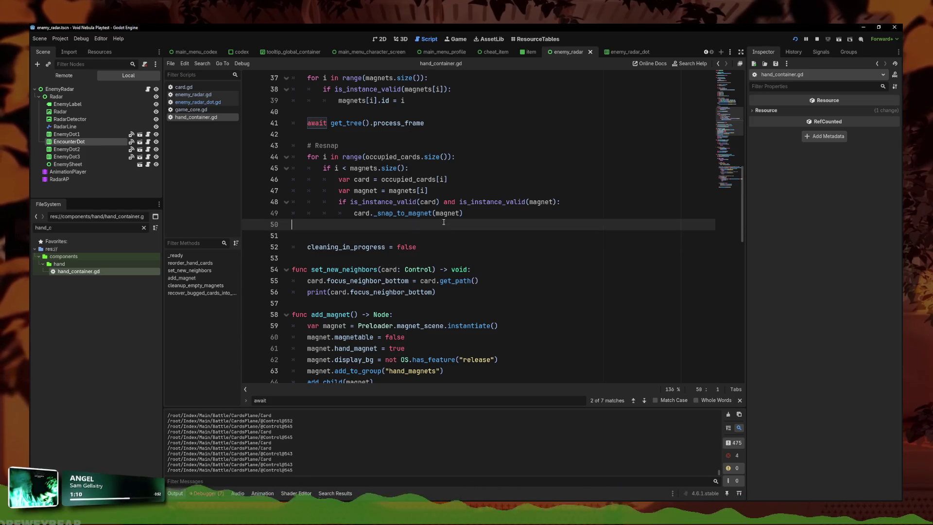
key("BackSpace")
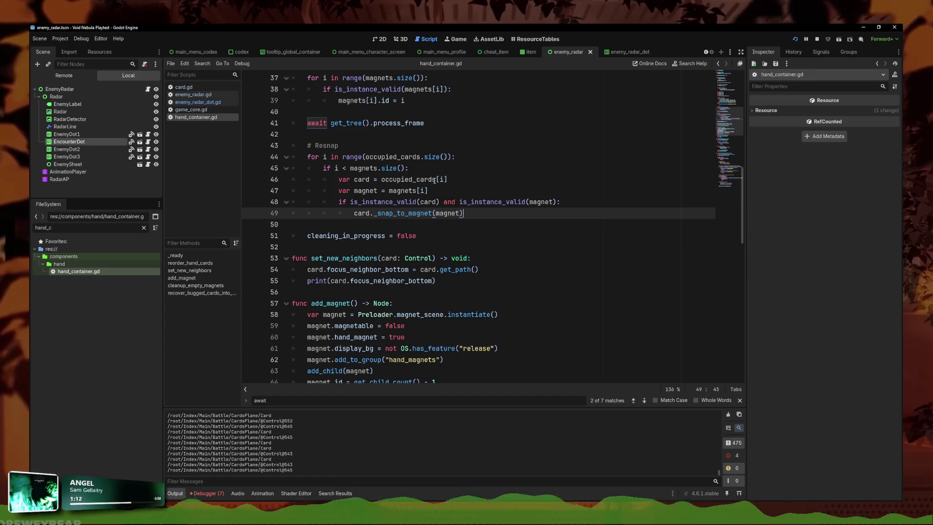
left_click(486, 292)
left_click(499, 263)
key("Down")
key("Down")
key("ctrl+z")
key("ctrl+z")
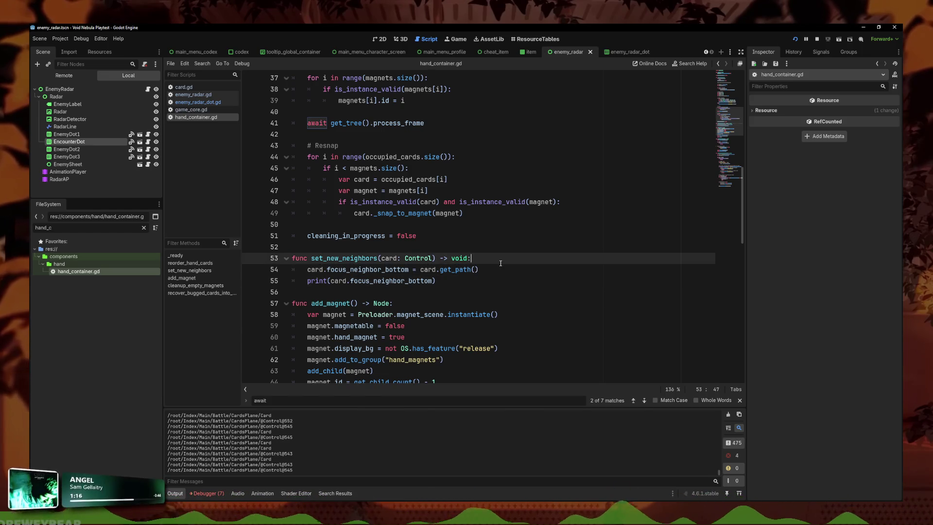
left_click(497, 263)
key("ctrl+z")
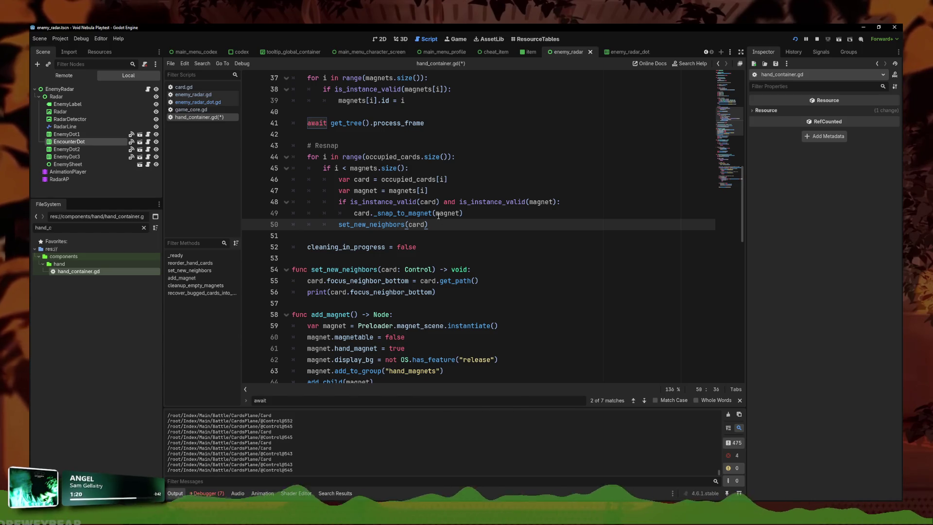
Paste the print(card.focus_neighbor_bottom) line there, indent it, and relaunch the game
left_click_drag(437, 292, 304, 294)
key("ctrl+c")
left_click(317, 236)
key("ctrl+v")
key("shift+Down")
key("Tab")
key("Tab")
key("Tab")
key("Left")
key("F5")
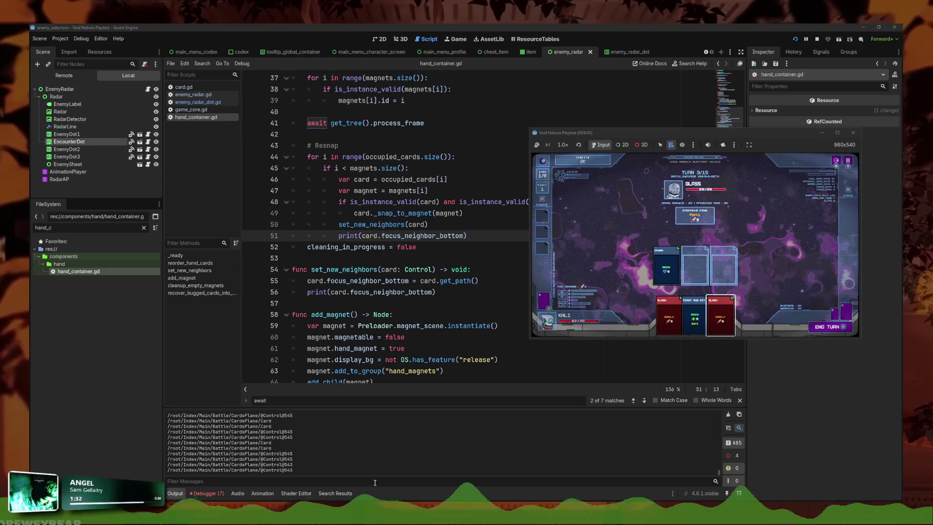
Play the focused Slash card onto the board, take it back, and play it again with the keyboard
key("Return")
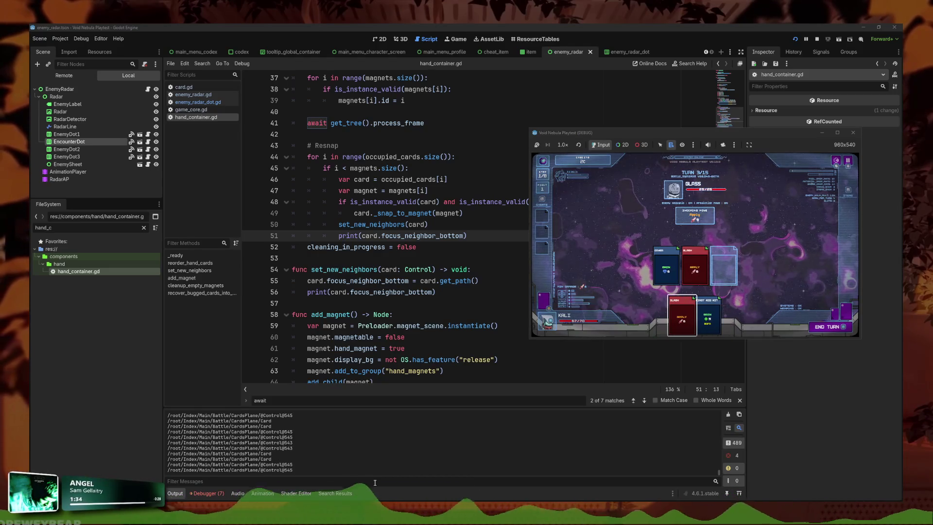
key("Up")
key("Return")
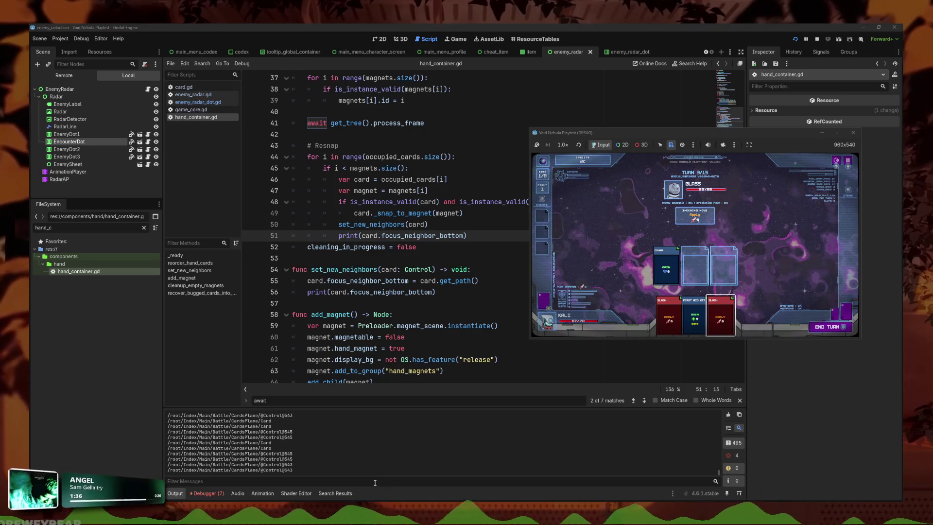
key("Return")
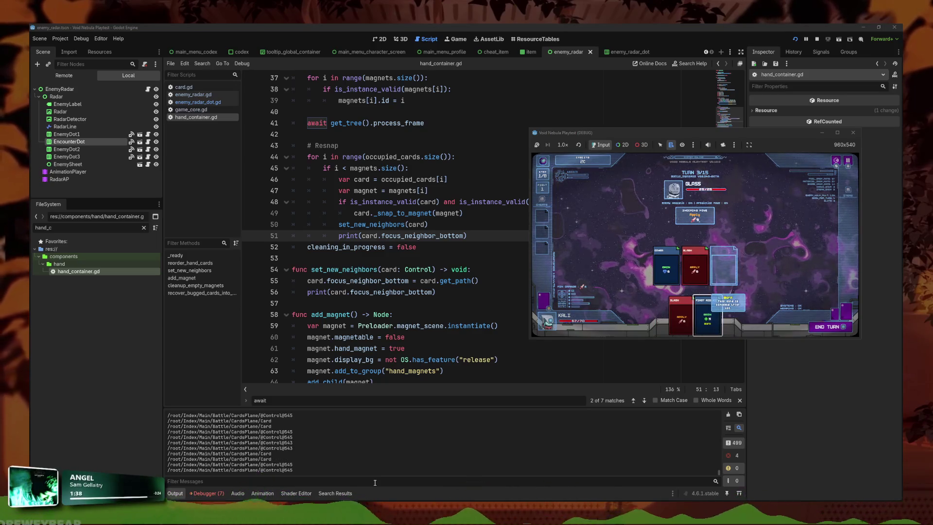
key("Left")
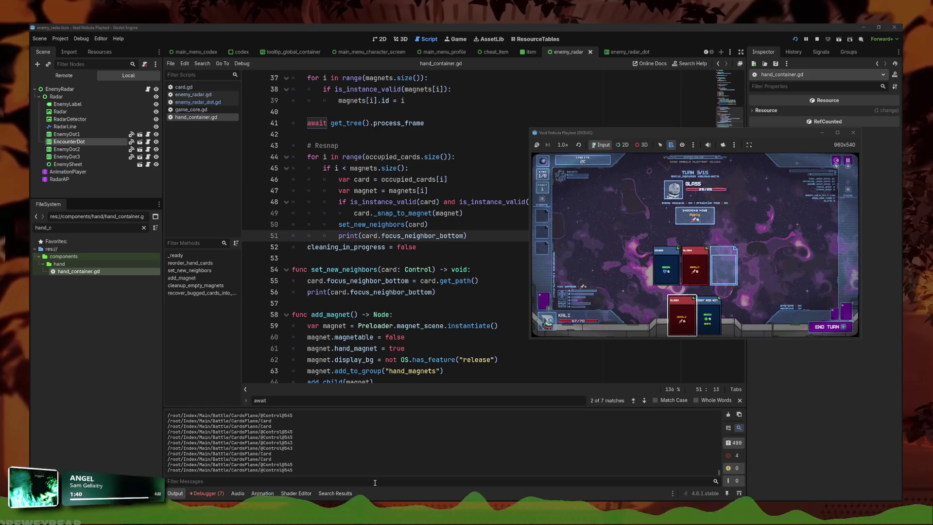
Clear the Output log, return the board Slash card to the hand, and select the debug print line in the script
left_click(728, 414)
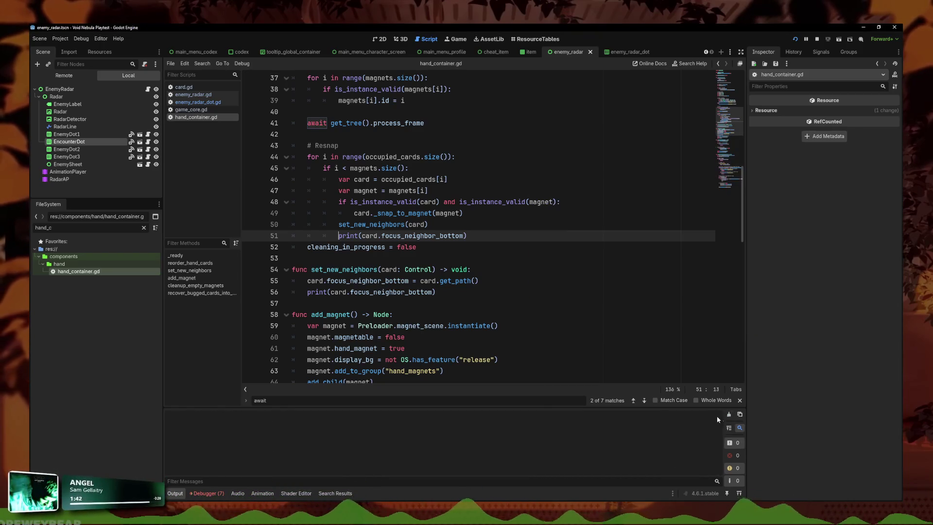
mouse_move(370, 510)
left_click(378, 464)
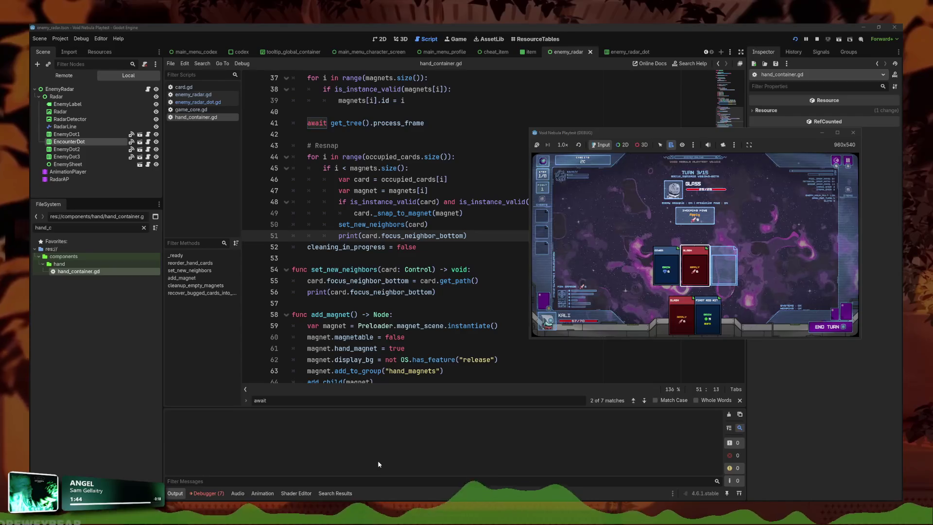
key("Escape")
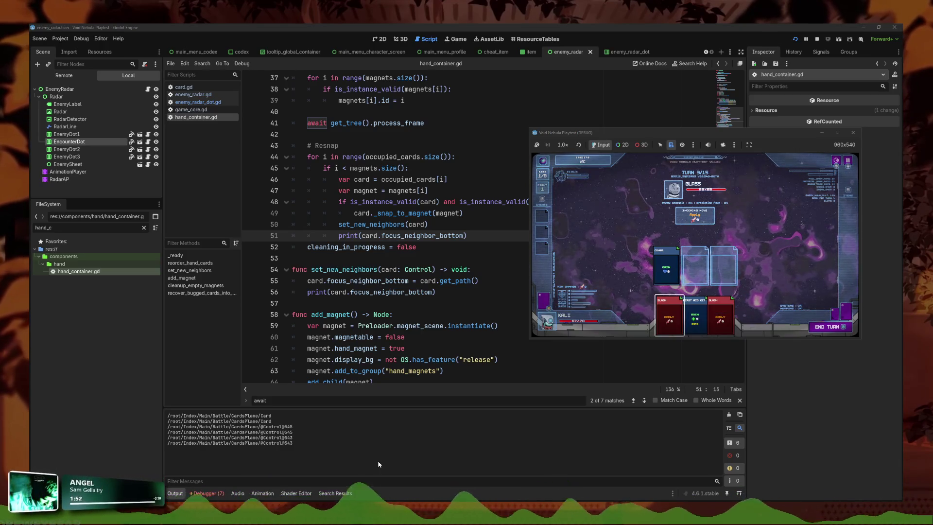
left_click(408, 281)
triple_click(452, 240)
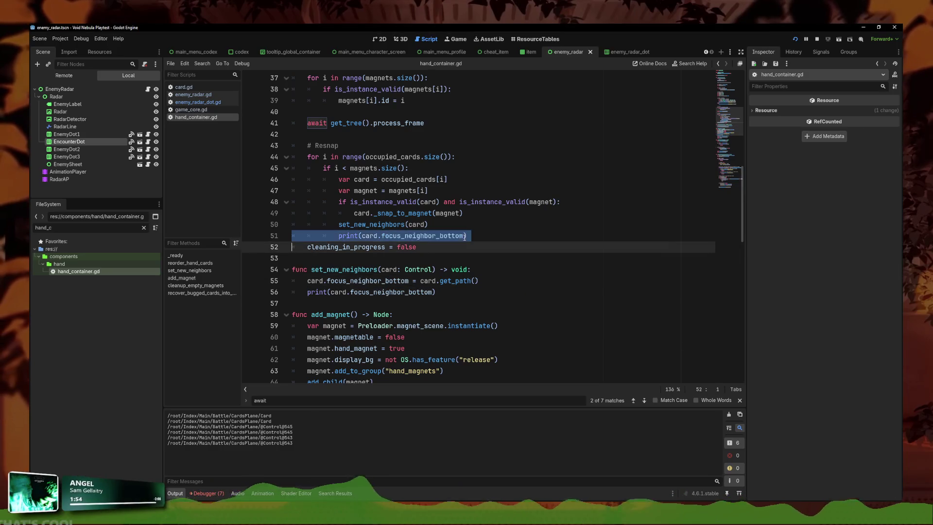
Replace card.get_path() on line 54 with NodePath("") and delete the debug print line
key("BackSpace")
left_click(456, 282)
left_click_drag(479, 270, 422, 270)
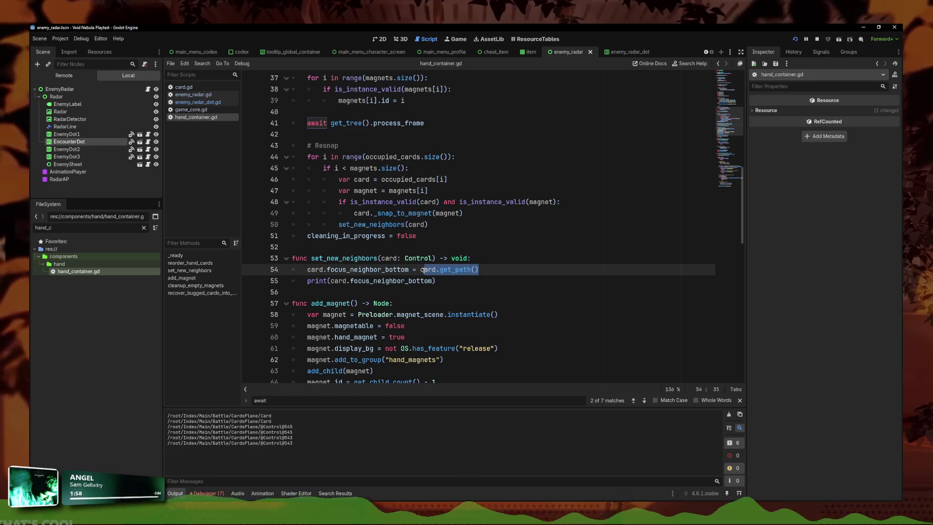
type("NodePa")
type("th(\"")
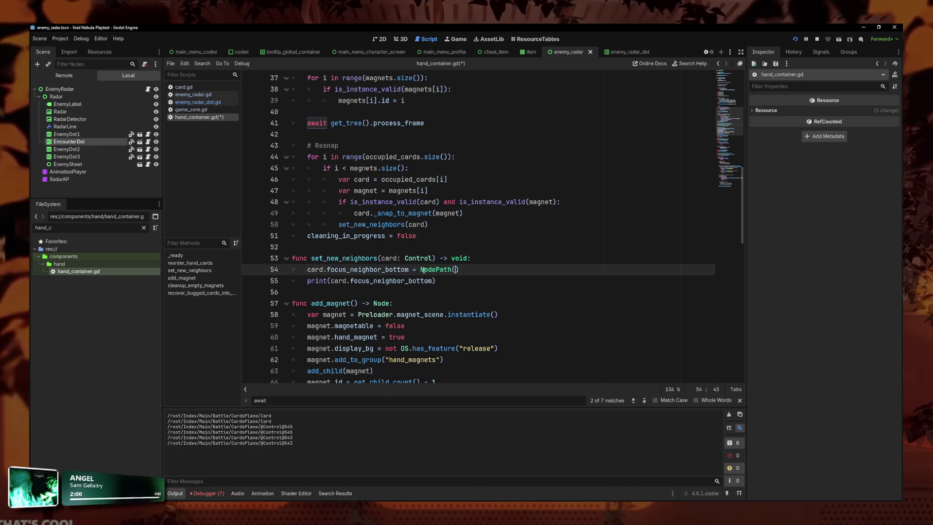
left_click_drag(486, 270, 486, 281)
key("Delete")
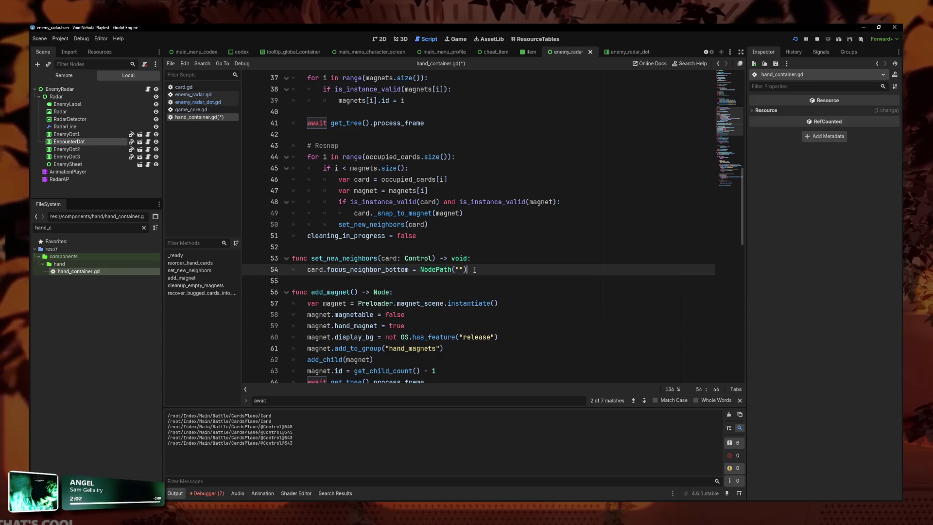
Start a print call on a new line, erase it, and scroll through the script
key("Return")
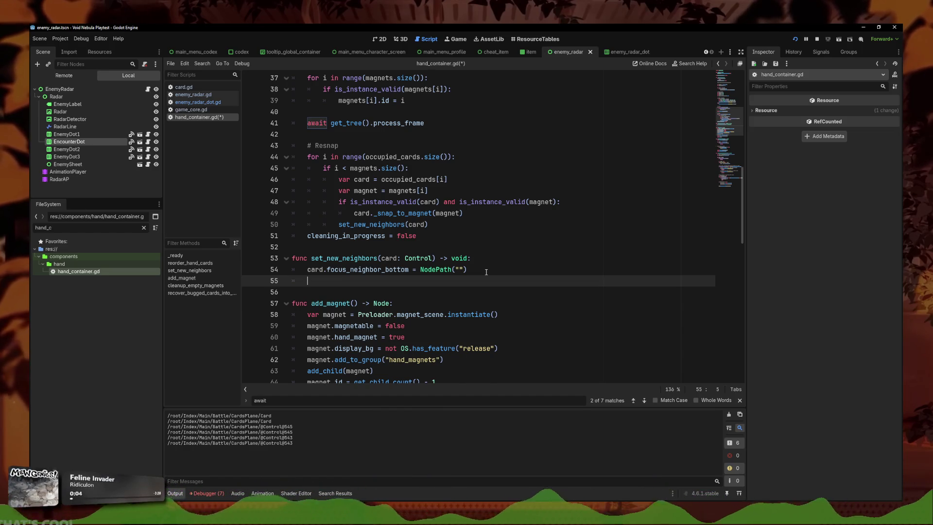
type("print")
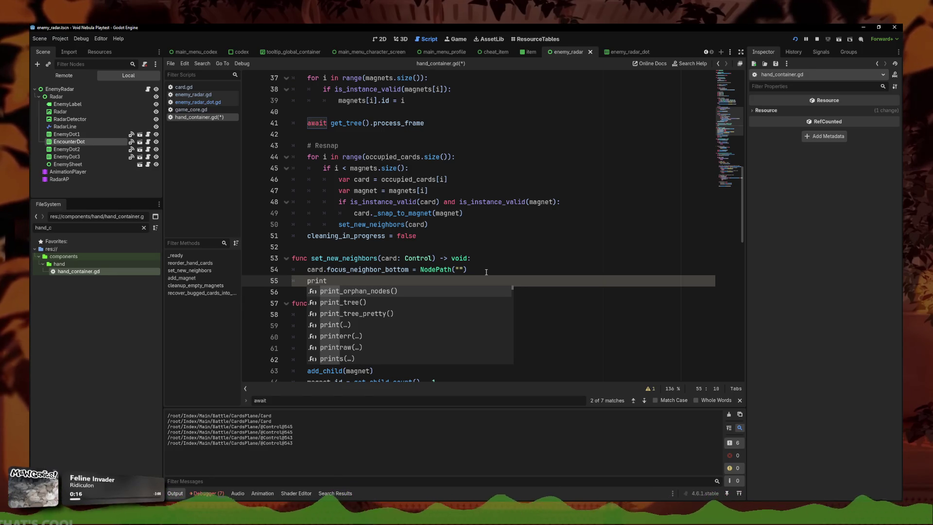
key("BackSpace")
key("BackSpace")
key("BackSpace")
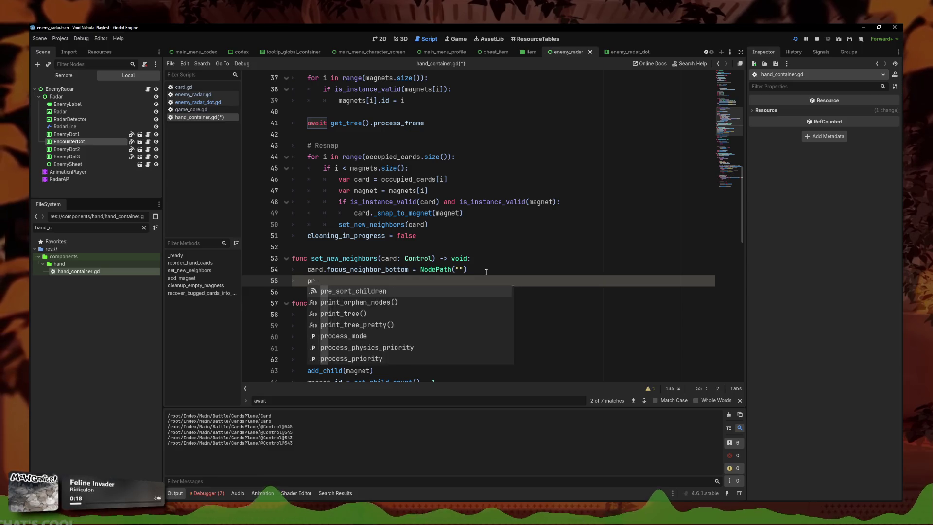
scroll(526, 136, "up", 12)
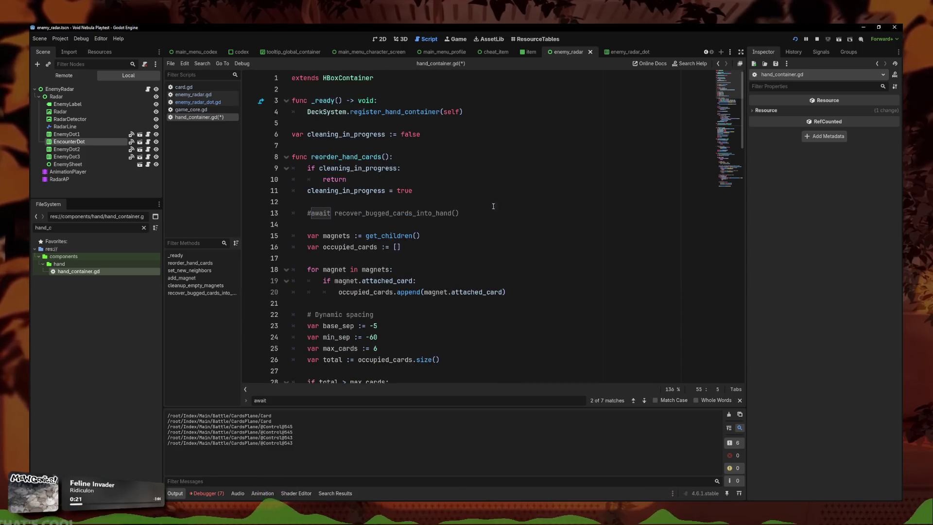
scroll(398, 254, "down", 20)
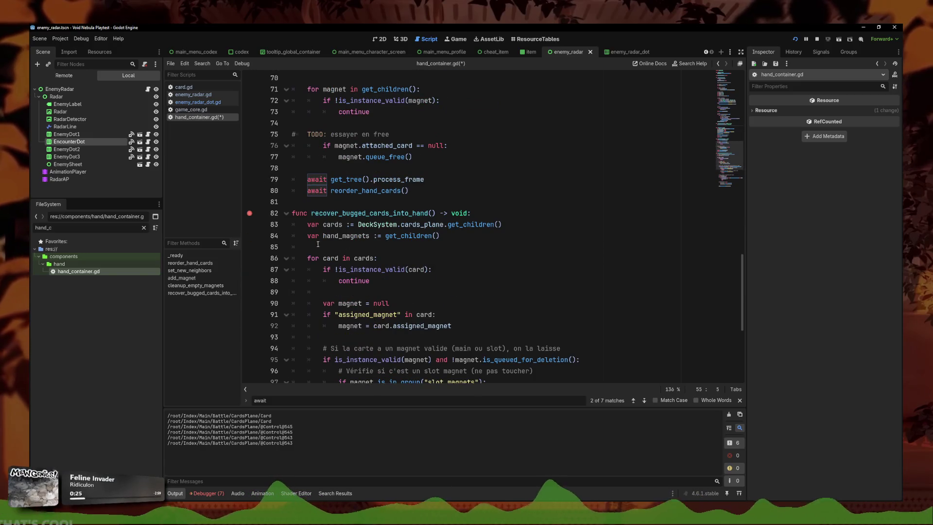
Filter files by 'hand', open hand_and_slots.tscn, inspect SlotsContainer, then return to hand_container.gd
left_click(75, 227)
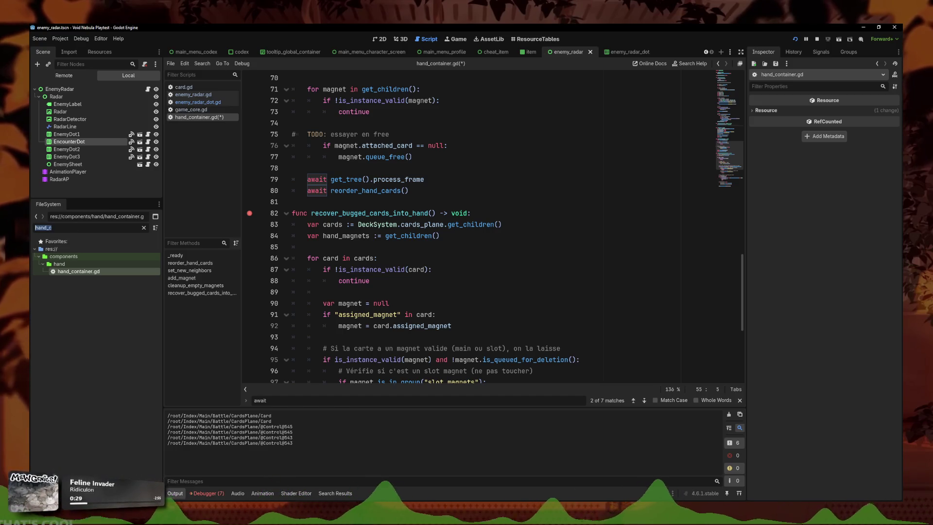
type("hand")
double_click(80, 302)
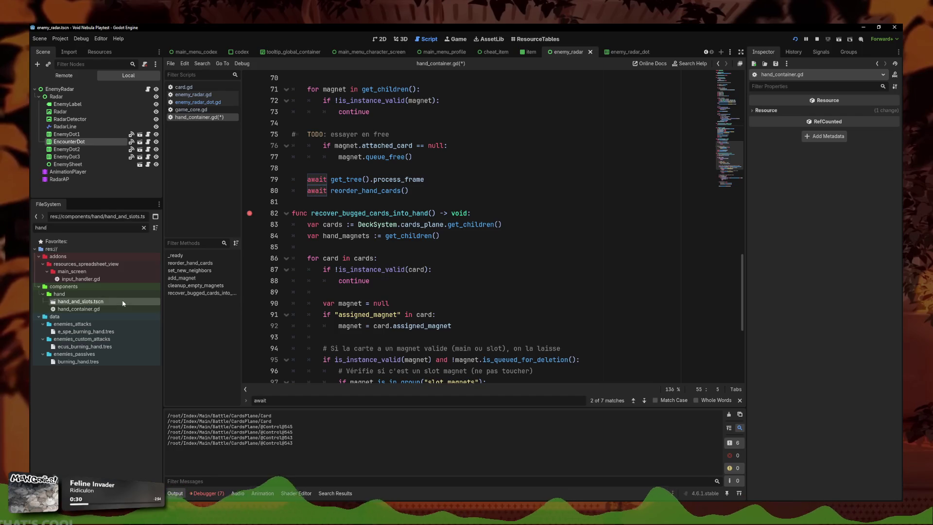
left_click(67, 127)
left_click(113, 98)
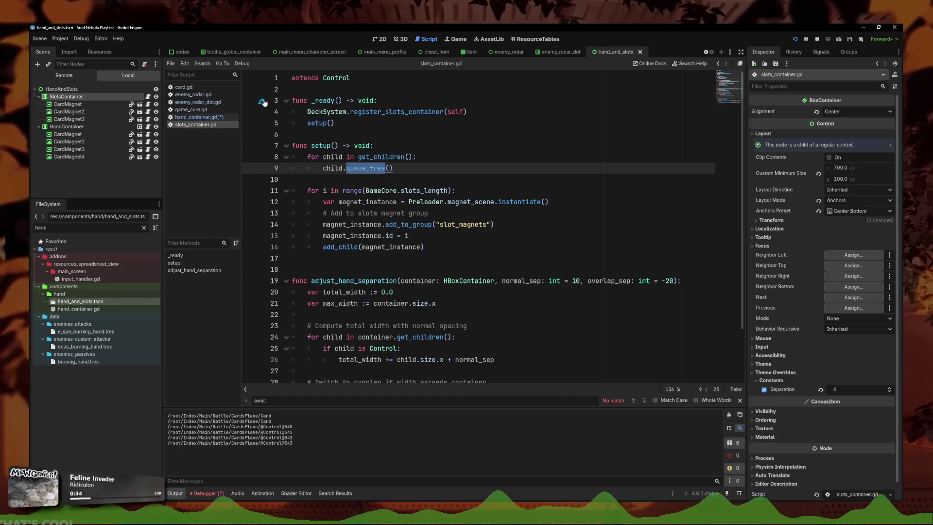
left_click(199, 117)
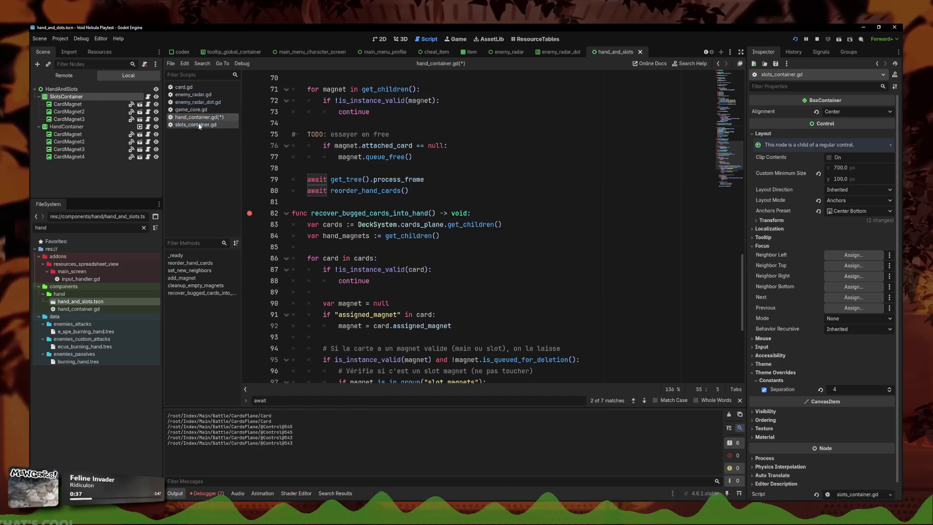
Write the loop header 'for magnet in DeckSystem.slots_container:' on line 55
type("p")
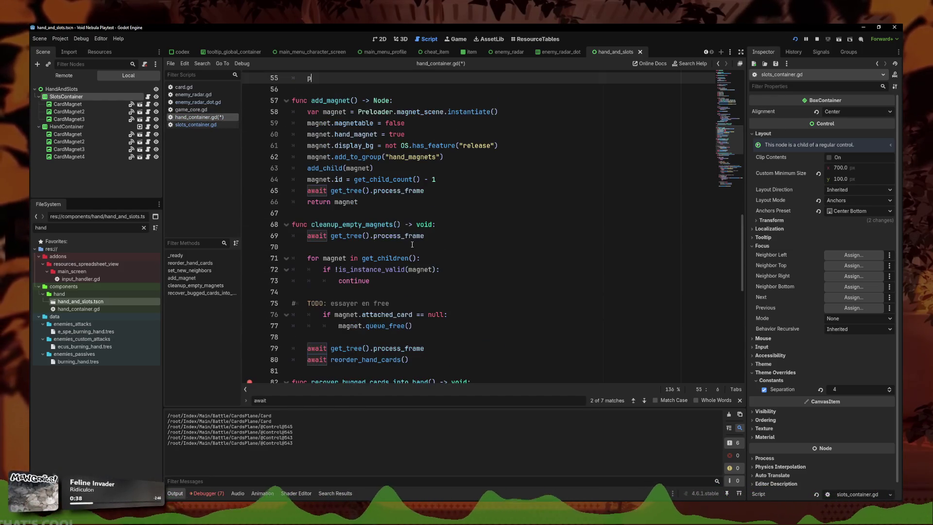
key("BackSpace")
scroll(411, 245, "up", 5)
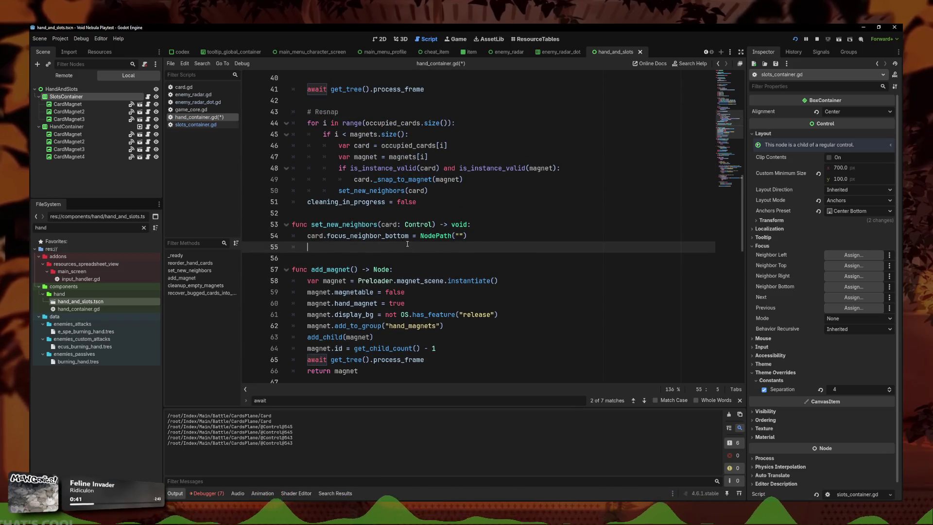
type("DeckSystem.")
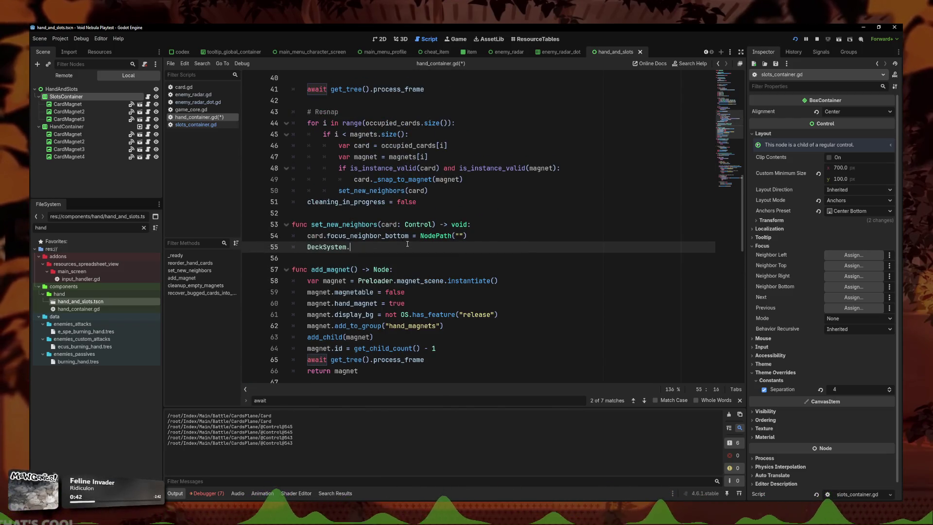
type("slots_container")
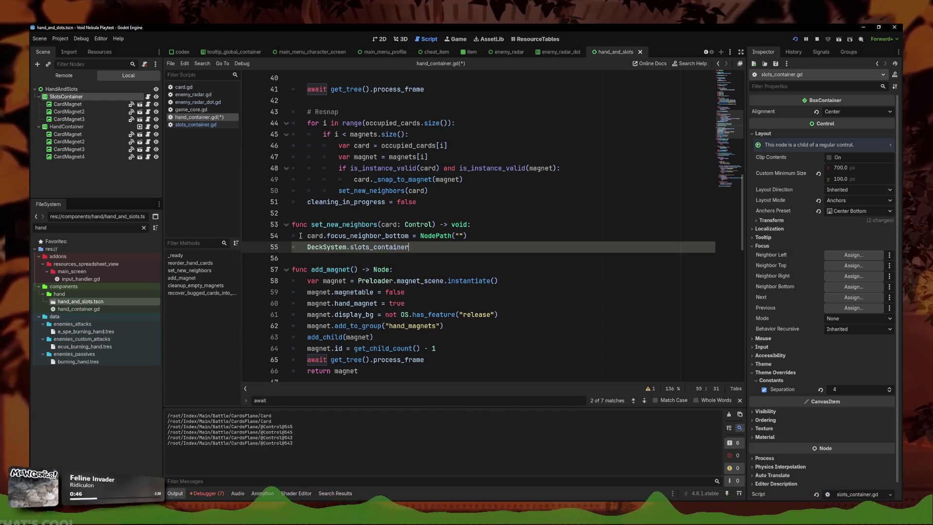
type("for ma")
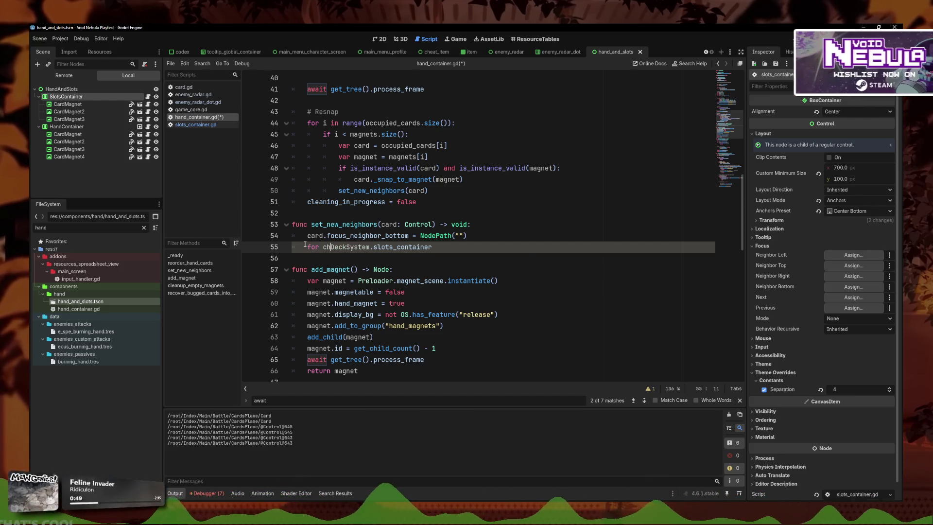
type("gnet in")
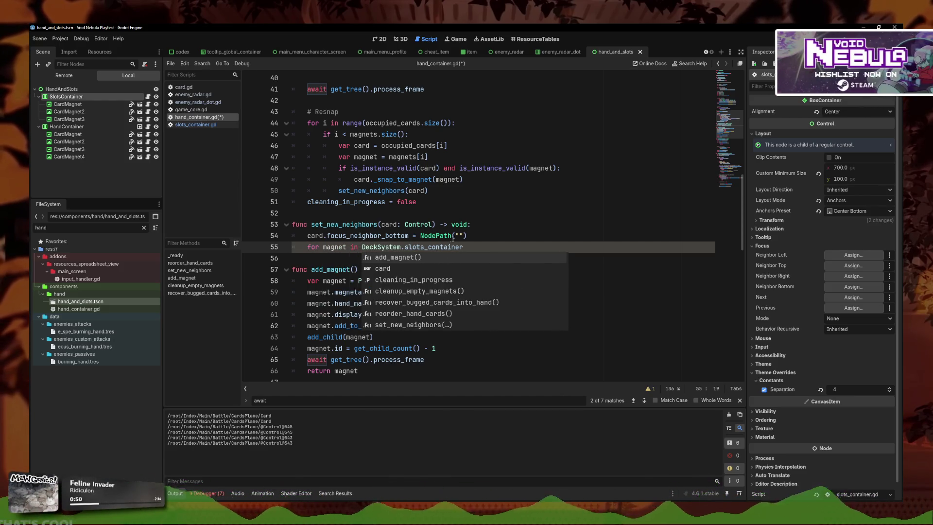
key("End")
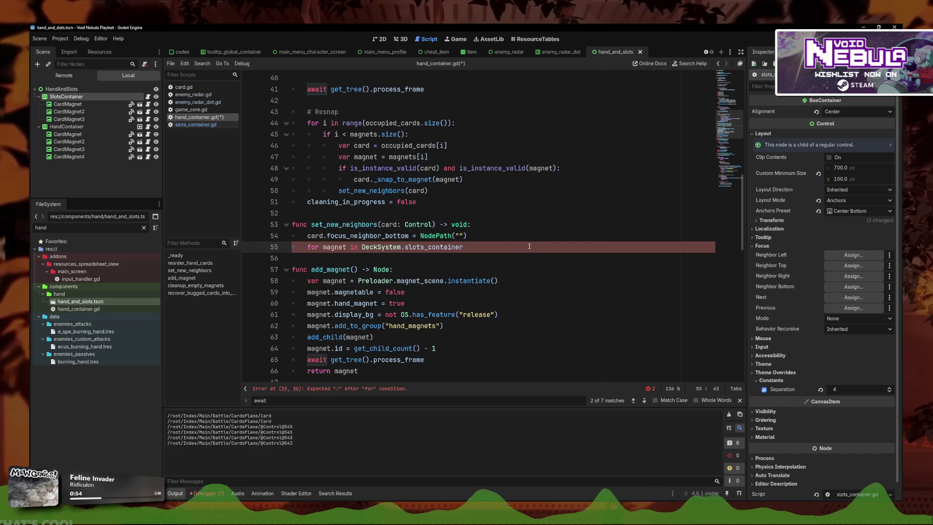
type(":")
key("Return")
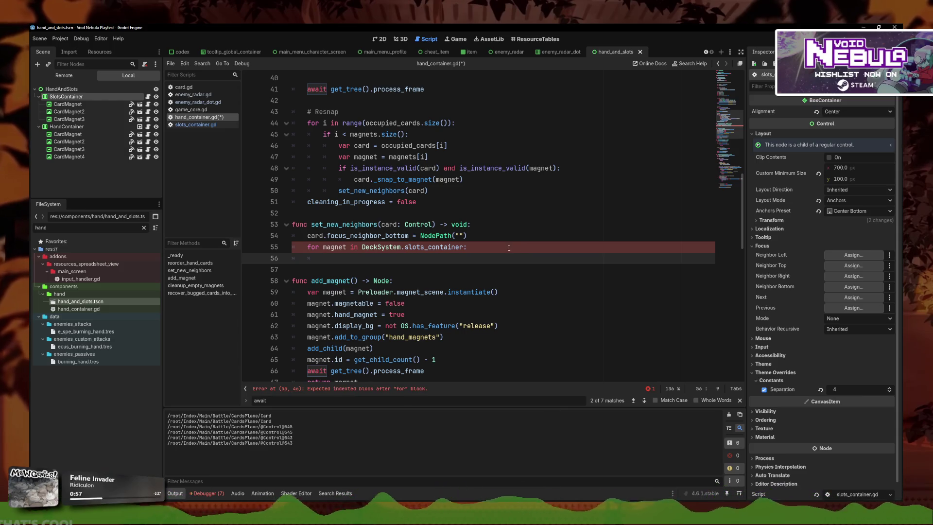
Insert a line above the loop and begin typing 'var nearest_magnet'
left_click(512, 242)
left_click(504, 239)
key("Return")
key("Return")
type("va")
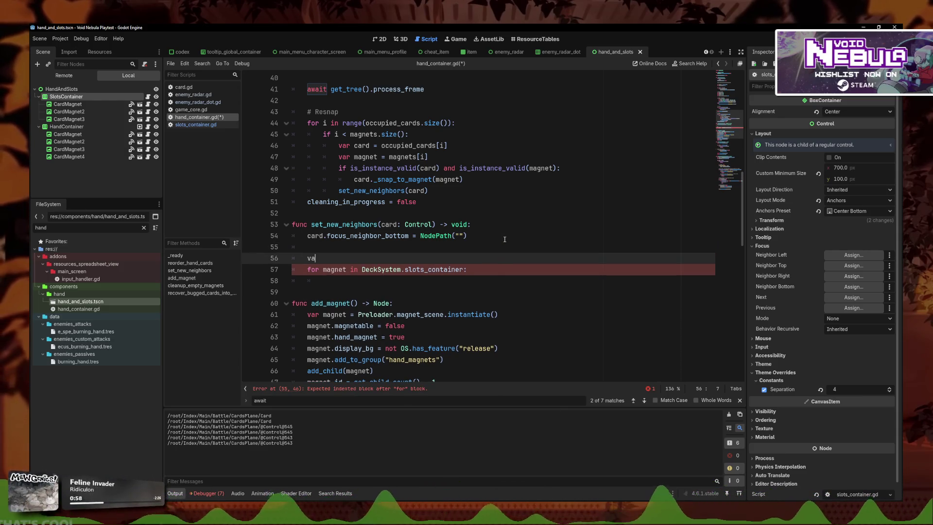
type("r nearest_magnet")
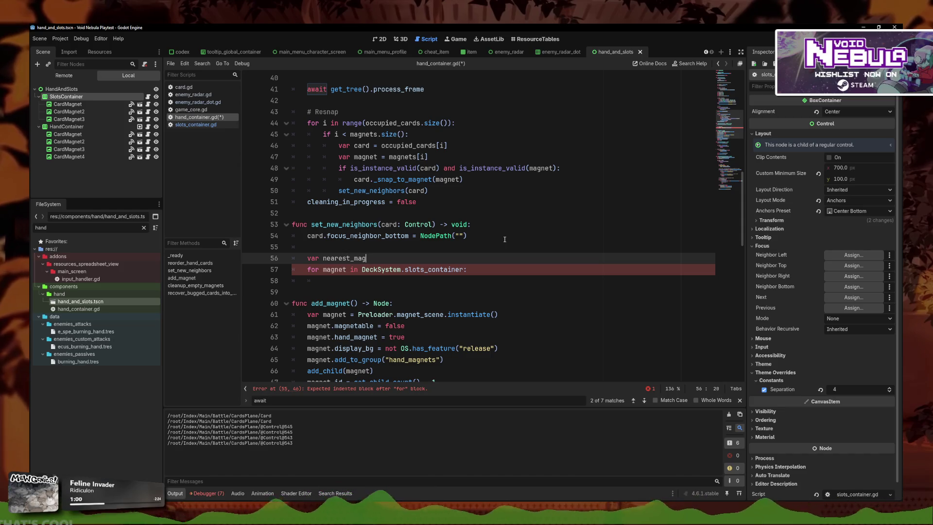
Rename the variable to nearest_slot and the loop variable from magnet to slot
key("BackSpace")
key("BackSpace")
key("BackSpace")
type("slot")
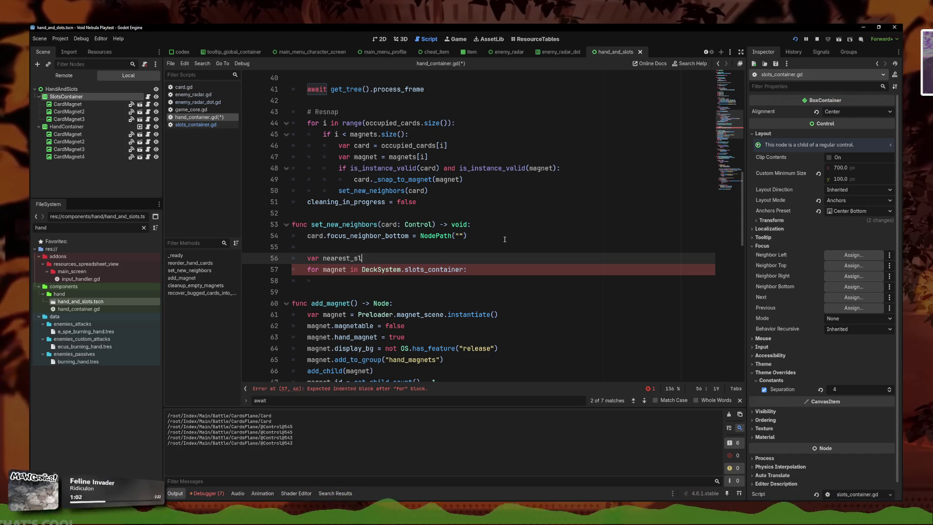
double_click(335, 270)
key("BackSpace")
key("BackSpace")
type("slot")
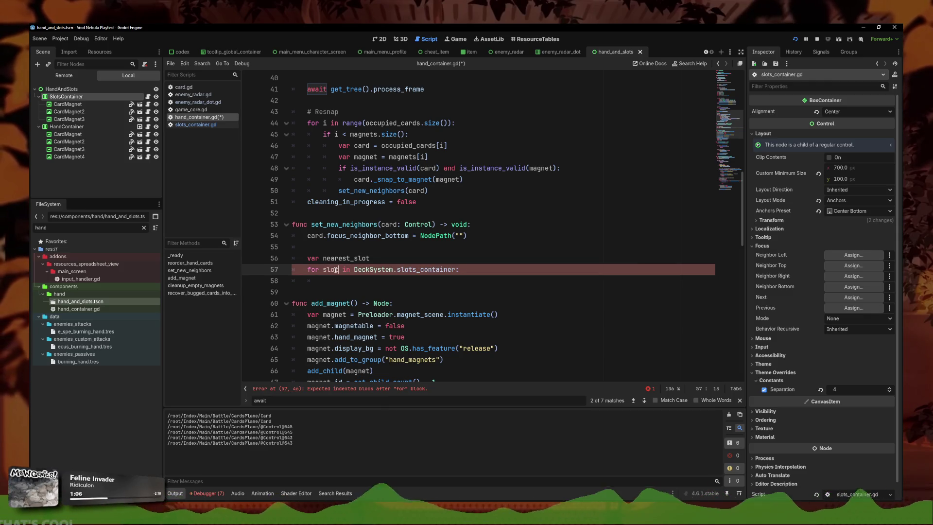
Declare nearest_slot as 'Control = null', save the script, and select the FileSystem filter text
left_click(370, 261)
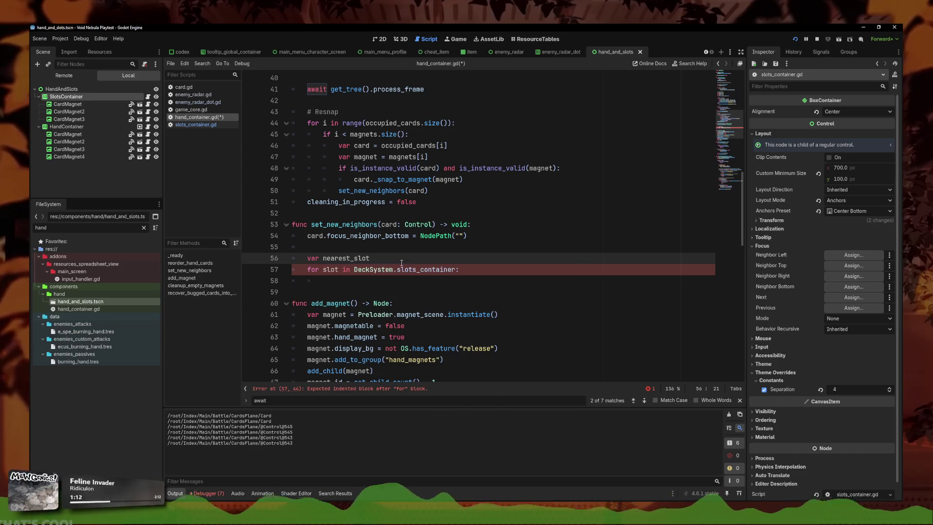
key("BackSpace")
type(":")
type(": Control = null")
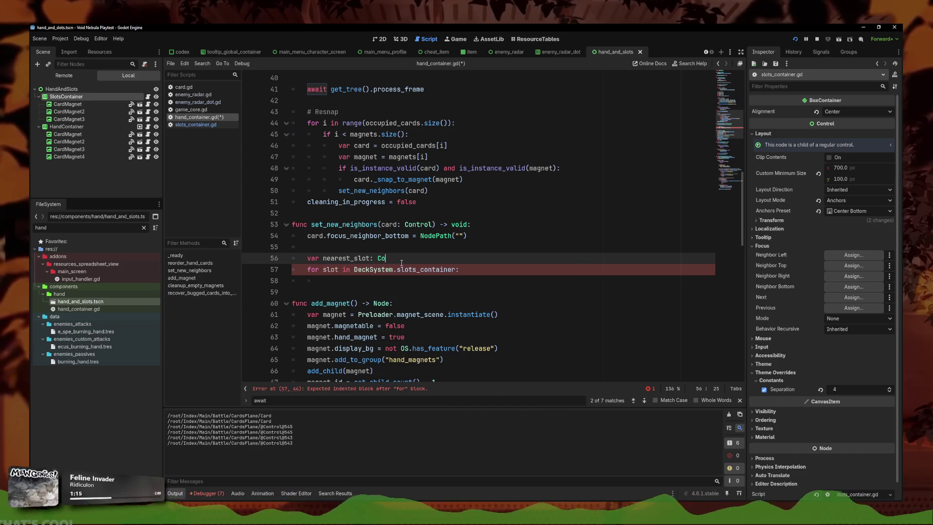
key("ctrl+s")
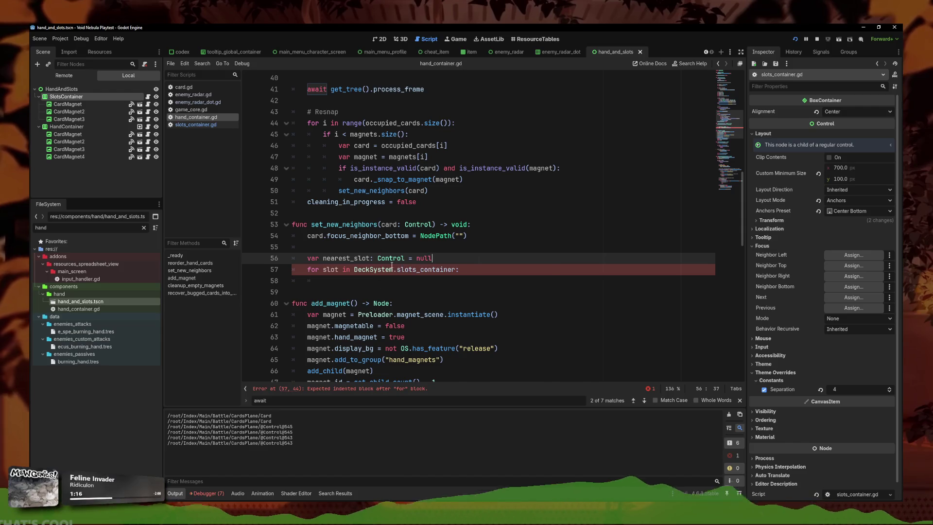
left_click(475, 284)
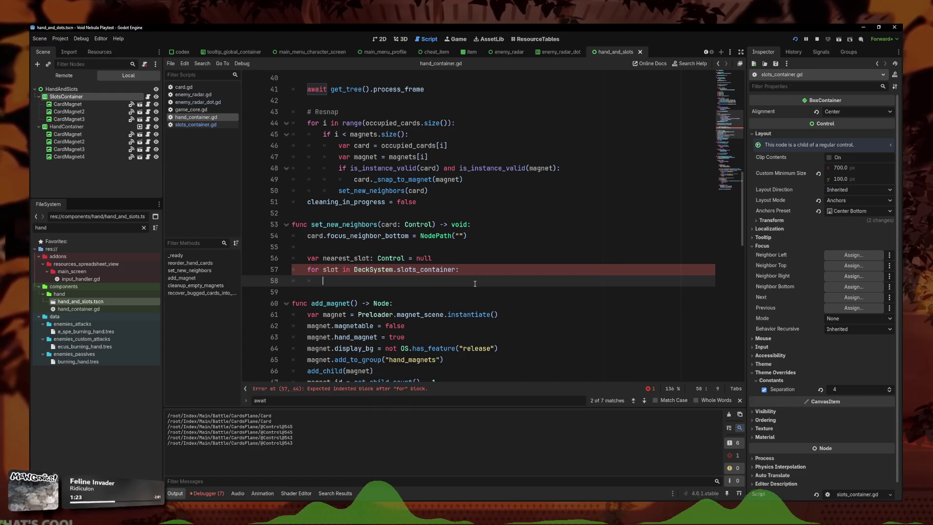
double_click(41, 227)
Filter the FileSystem by 'magnet' and open card_magnet.gd
type("magnet_")
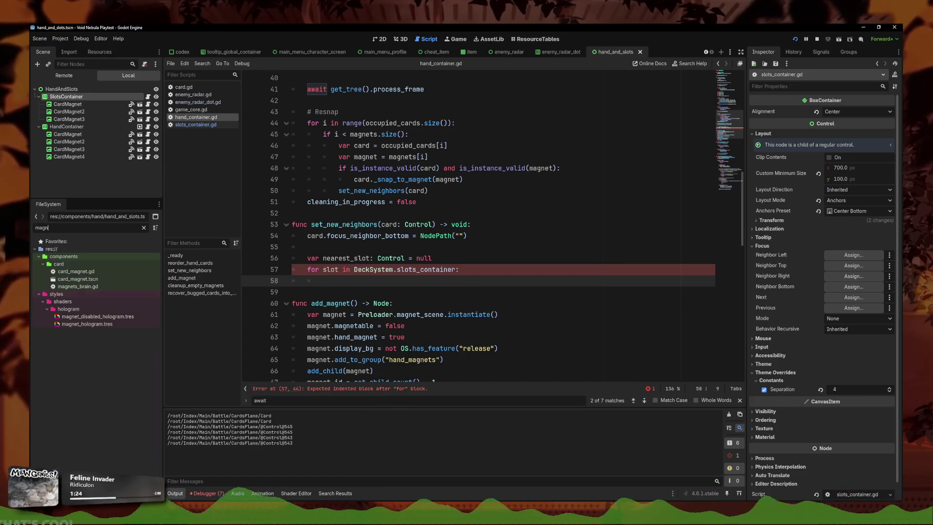
key("BackSpace")
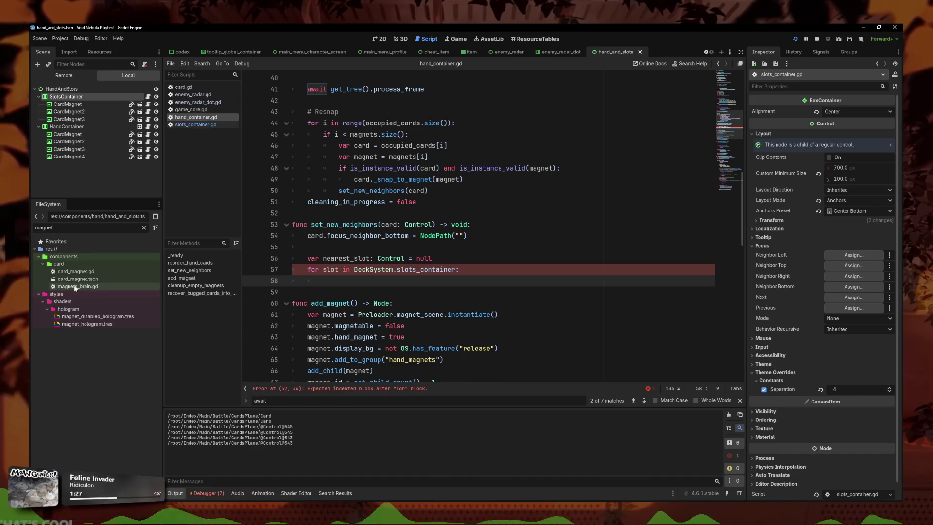
left_click(79, 278)
double_click(76, 272)
scroll(462, 191, "up", 15)
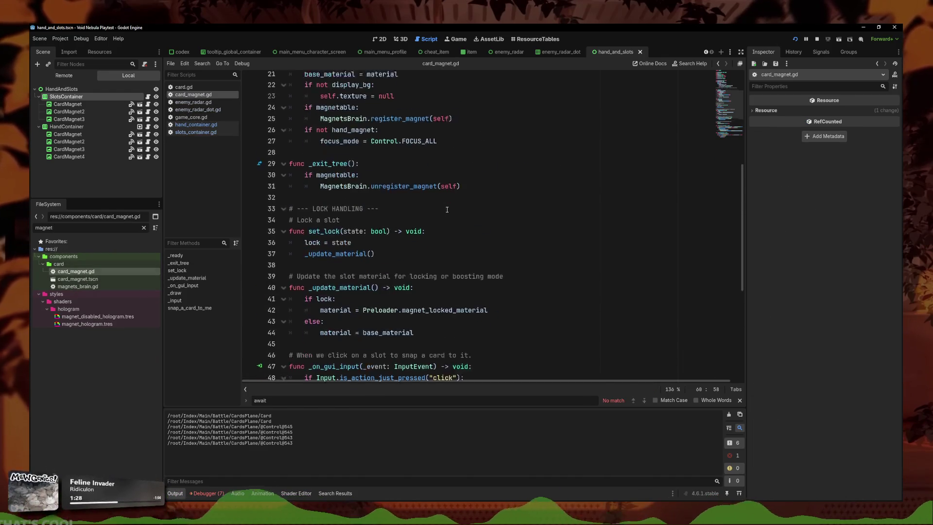
Return to hand_container.gd, select the whole script, then place the caret at the end of line 56
left_click(205, 125)
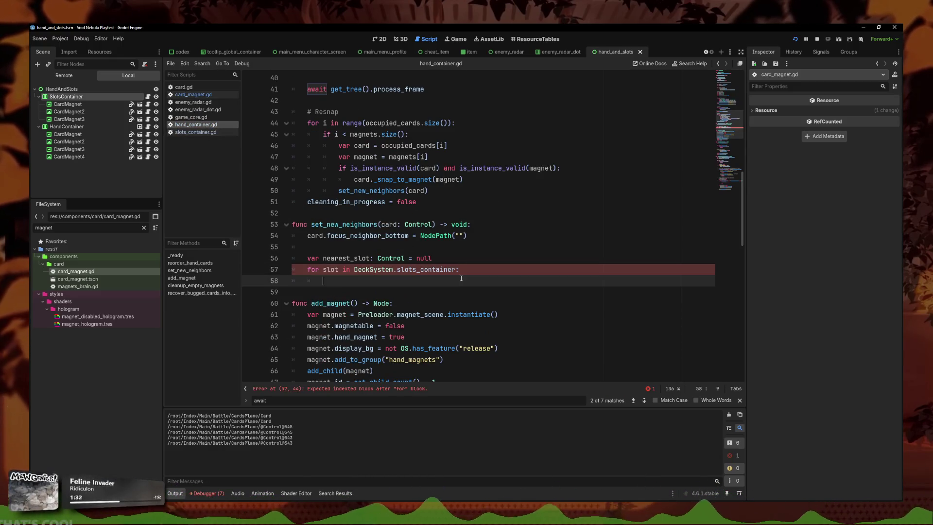
key("shift+Up")
key("shift+Up")
key("shift+Up")
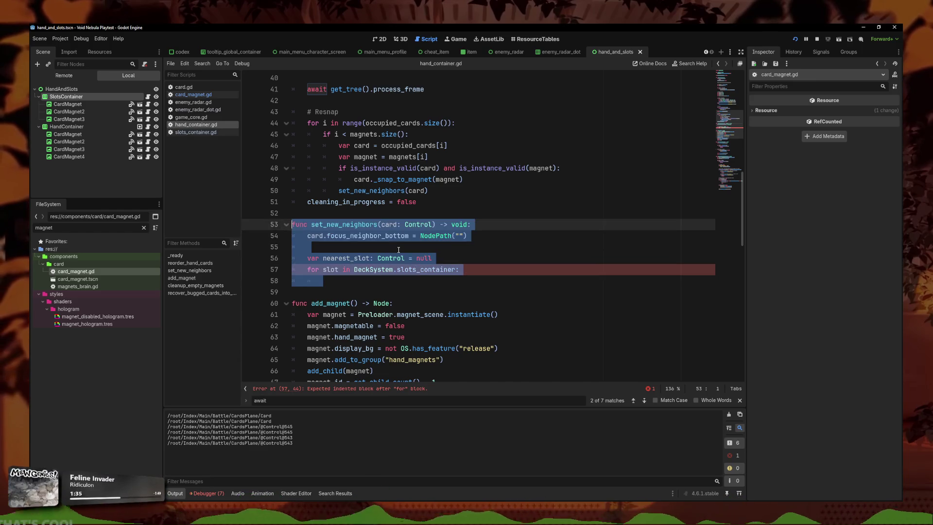
key("ctrl+a")
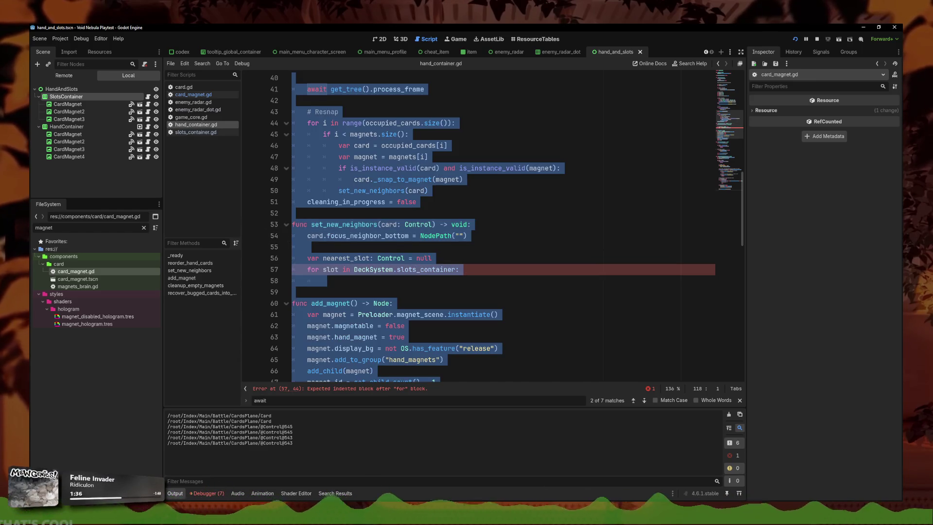
key("alt+Tab")
left_click(432, 258)
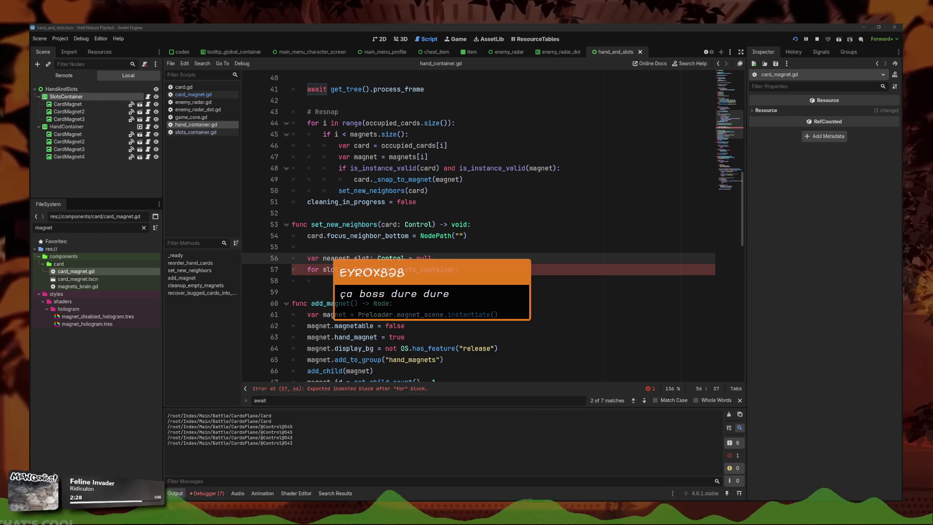
left_click(495, 275)
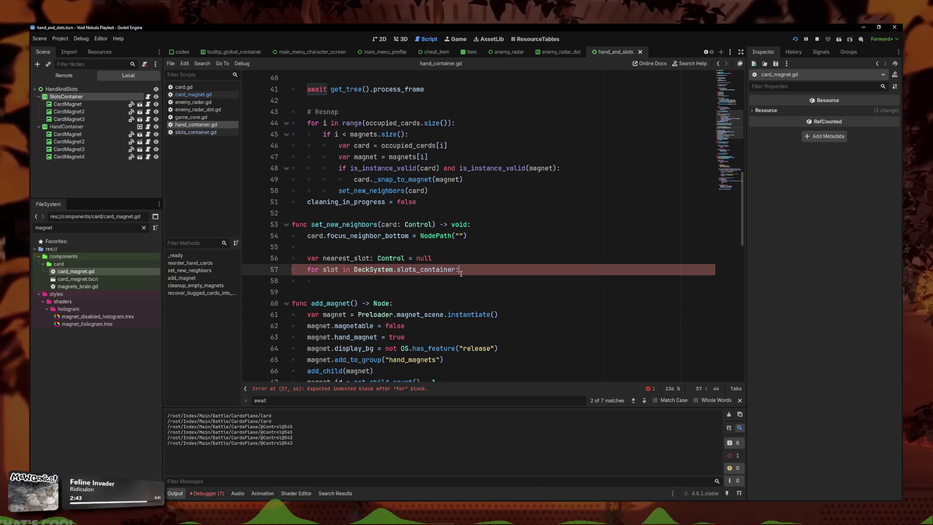
left_click_drag(459, 270, 307, 269)
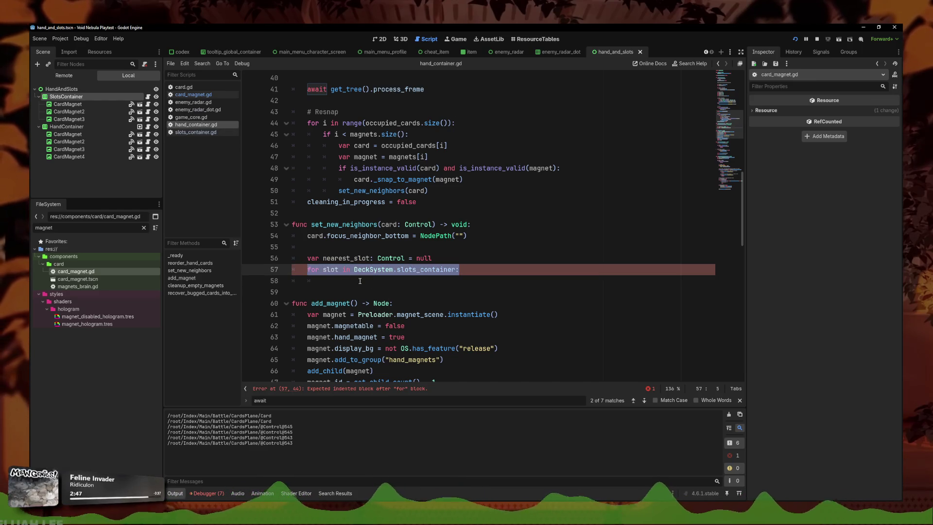
left_click(414, 281)
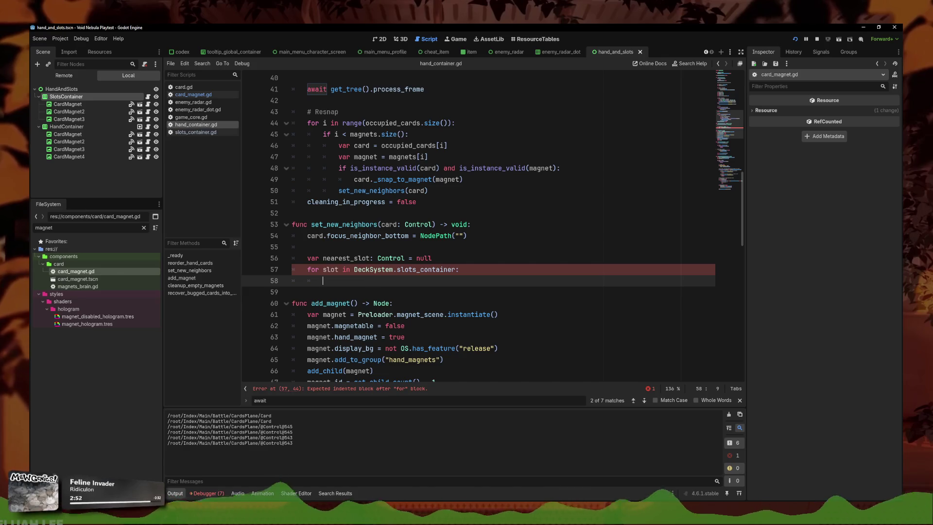
mouse_move(461, 270)
left_mouse_down()
mouse_move(390, 259)
mouse_move(307, 259)
mouse_move(307, 270)
left_mouse_up()
Declare 'var card_magnet_id: int' on line 57, run the game, then return to the editor
type("var card_")
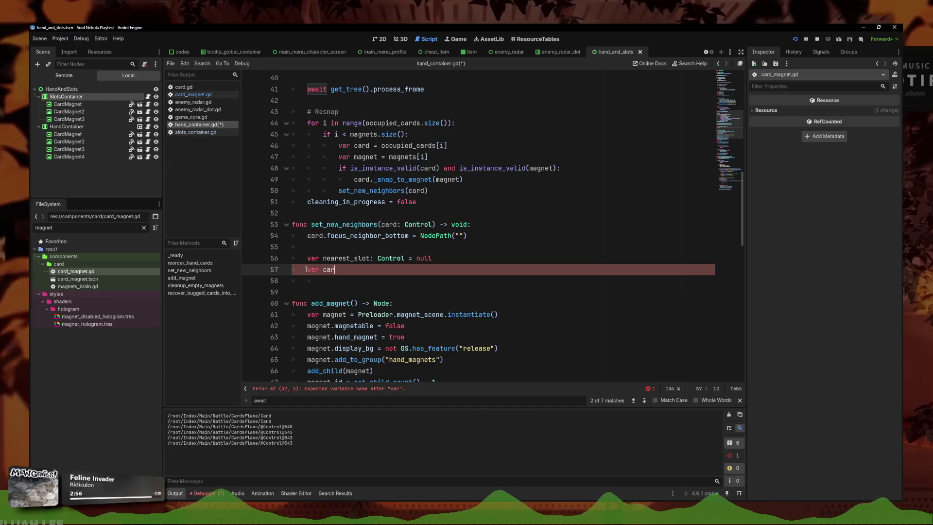
type("ma")
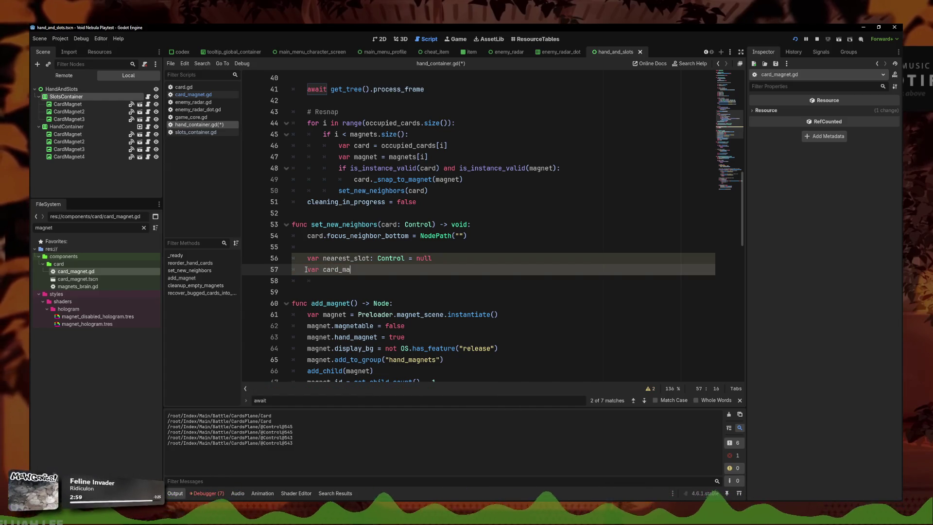
type("gnet_id: int")
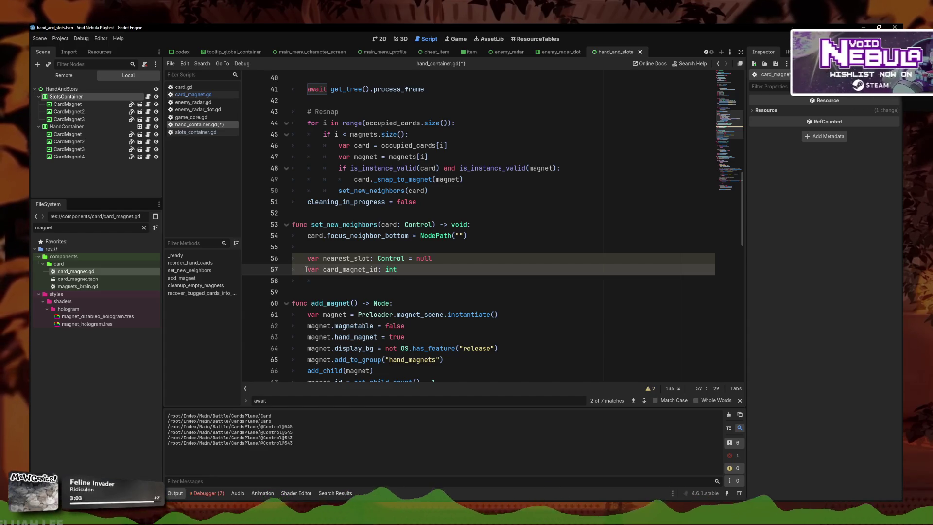
key("alt+Tab")
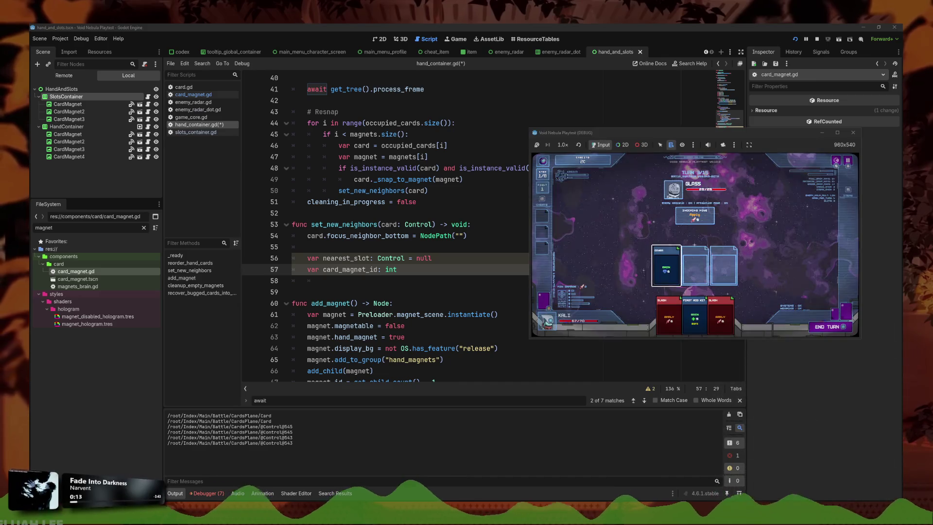
left_click(308, 246)
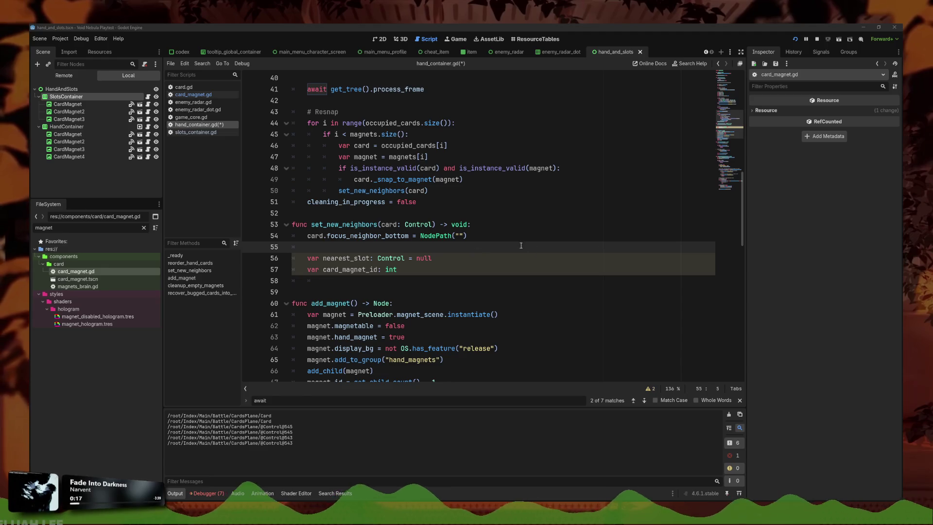
Default card_magnet_id to -1 and add an is_instance_valid(card.assigned_magnet) check assigning its id
left_click(490, 266)
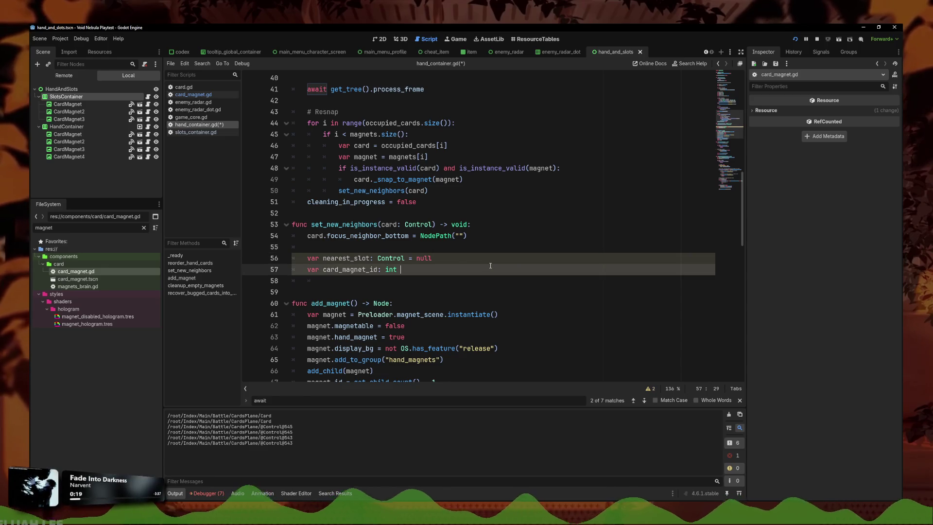
type("= -1")
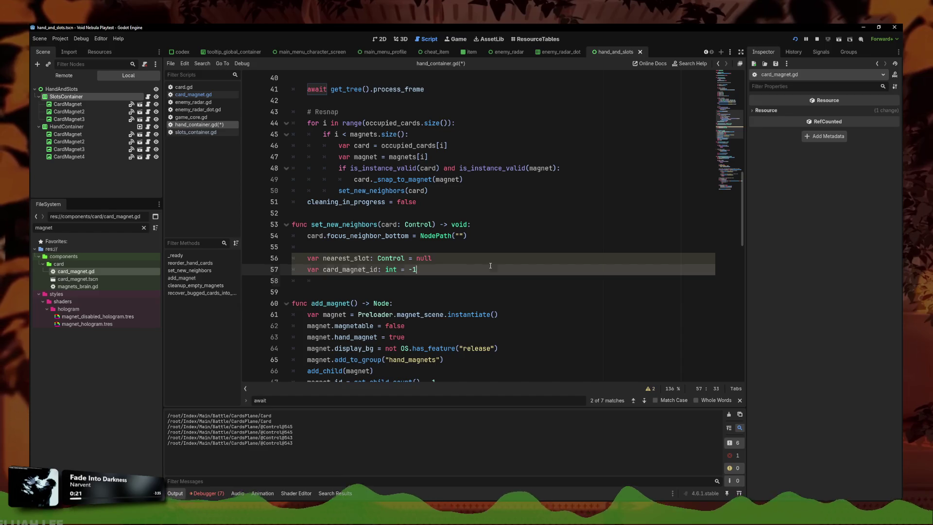
key("Return")
type("if ")
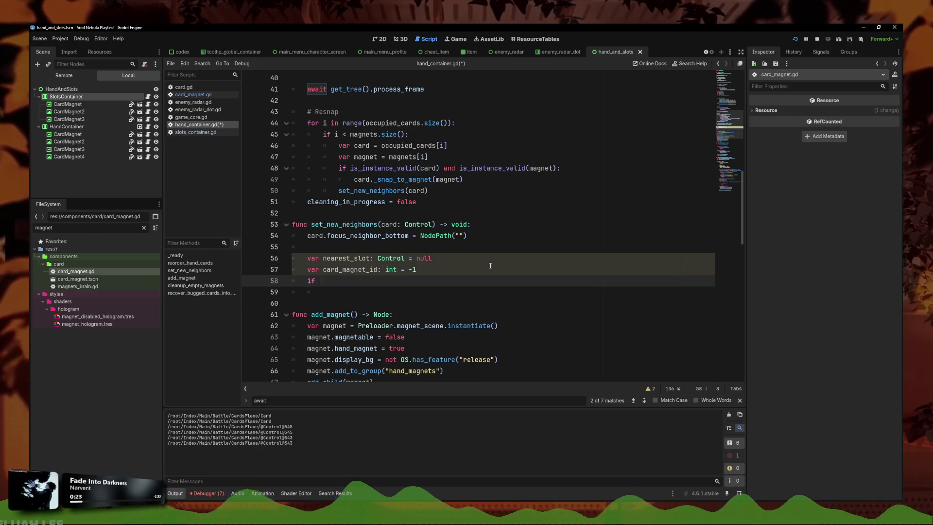
type("is")
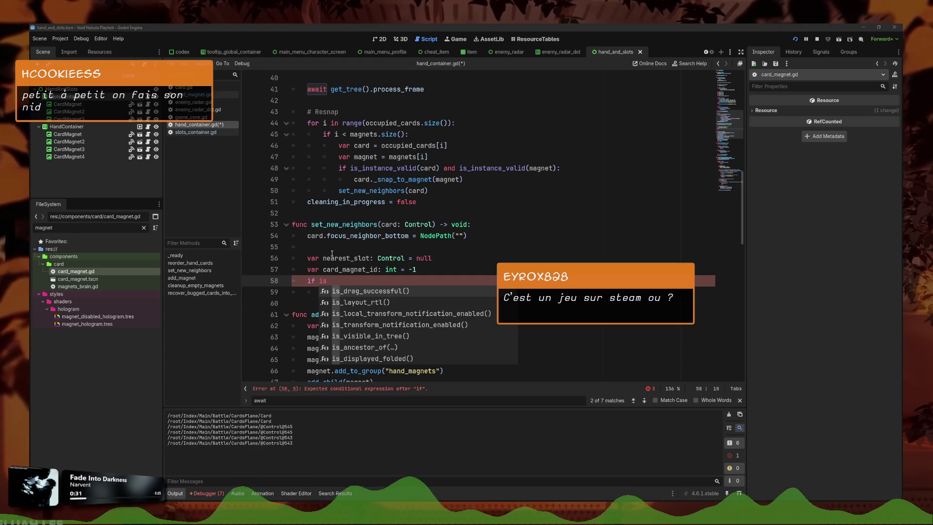
key("Escape")
key("Tab")
Indent the new if block, remove the leftover empty line, and save hand_container.gd
left_click_drag(301, 284, 336, 303)
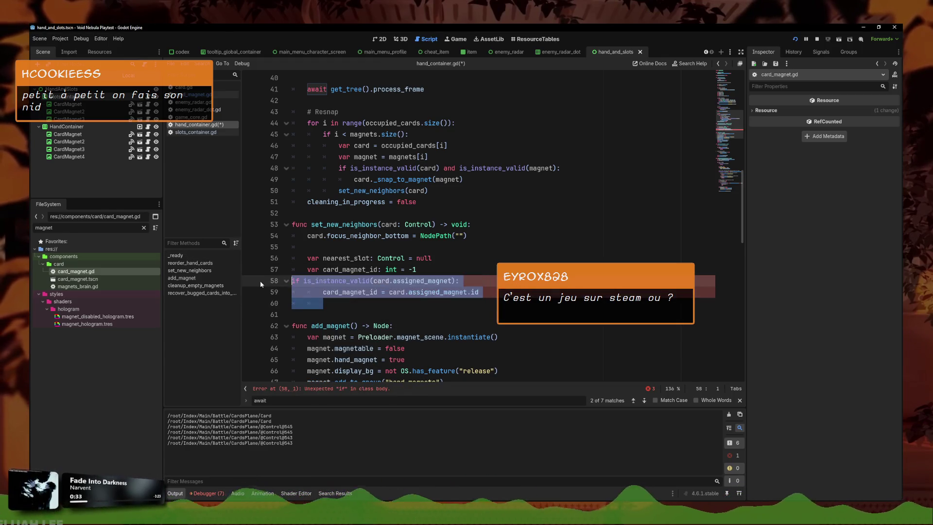
key("Tab")
key("BackSpace")
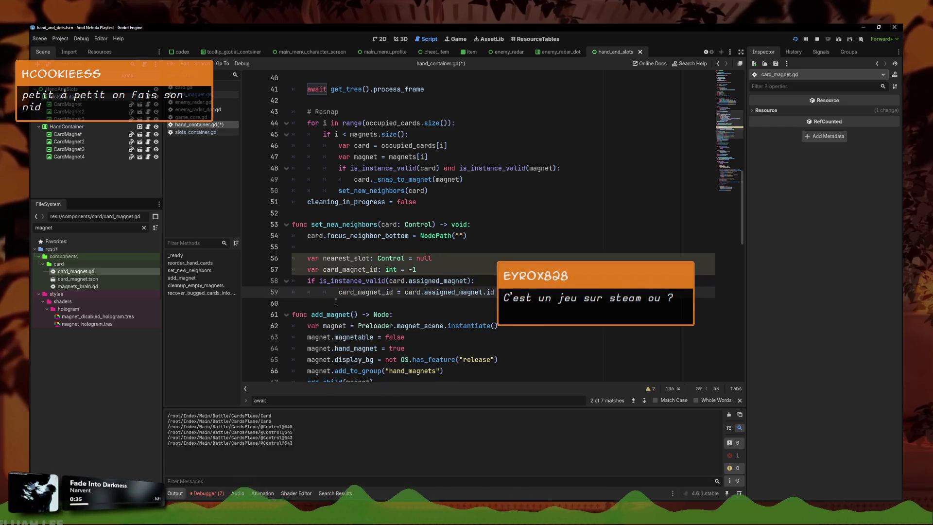
key("Up")
key("Up")
key("ctrl+s")
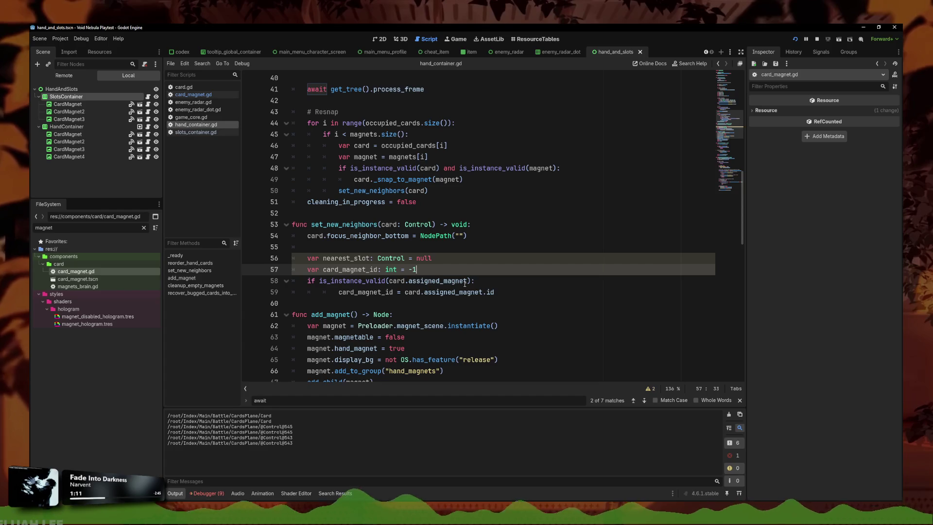
Remove the extra indent from the id assignment on line 59
left_click(476, 281)
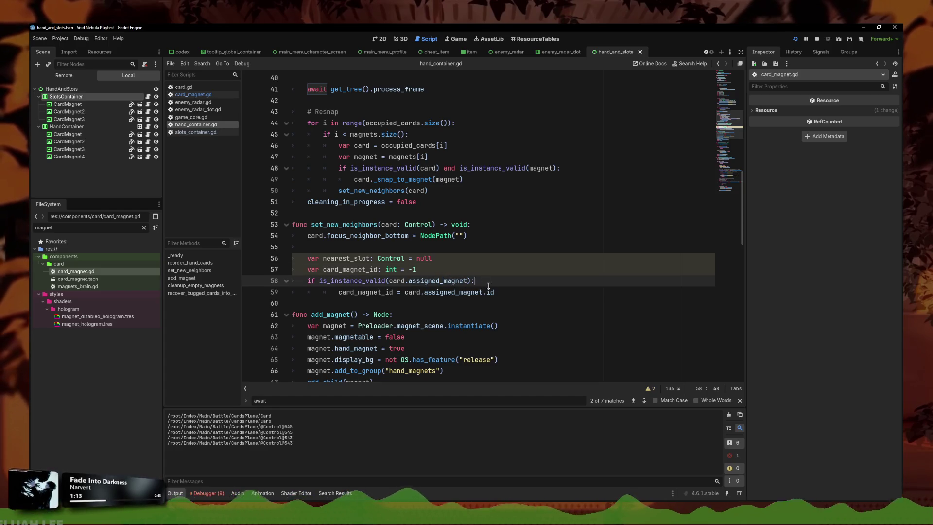
left_click(338, 292)
key("BackSpace")
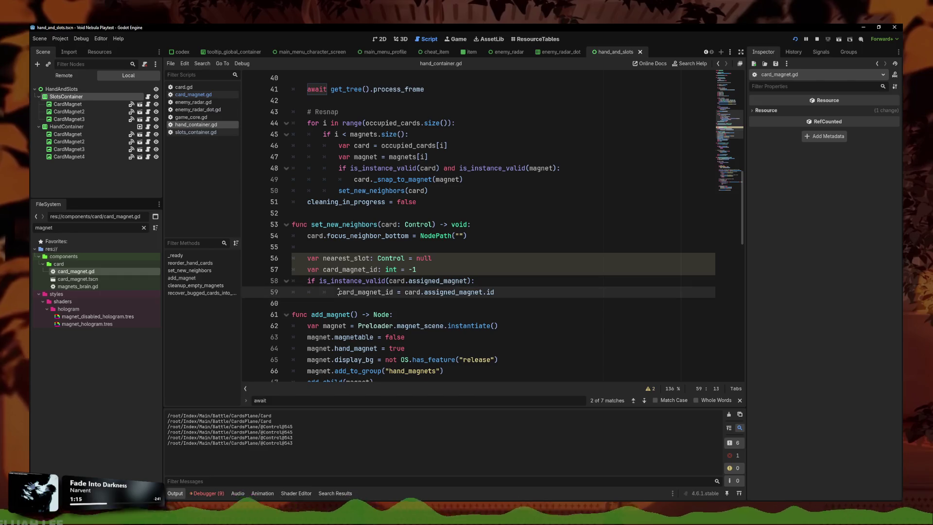
key("Down")
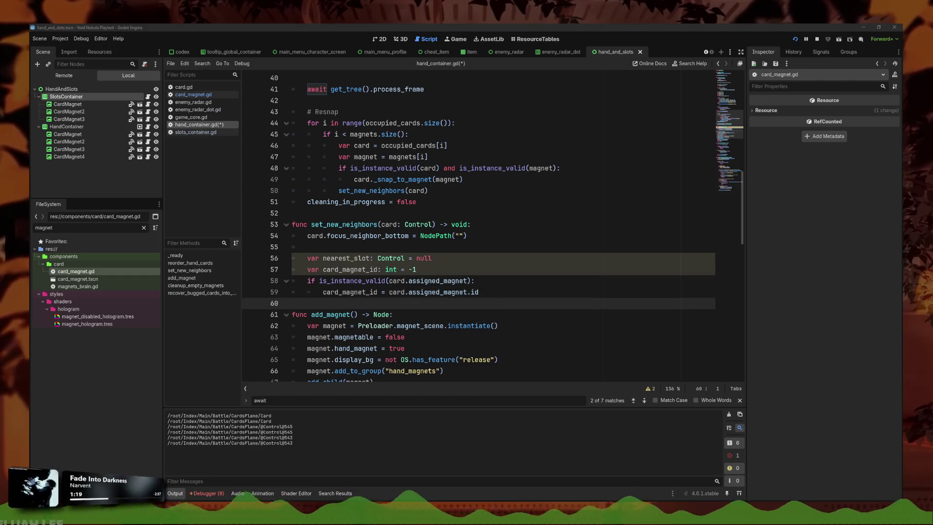
Add 'if card_magnet_id == -1: return' after the assignment, save, and add blank lines below
left_click(506, 290)
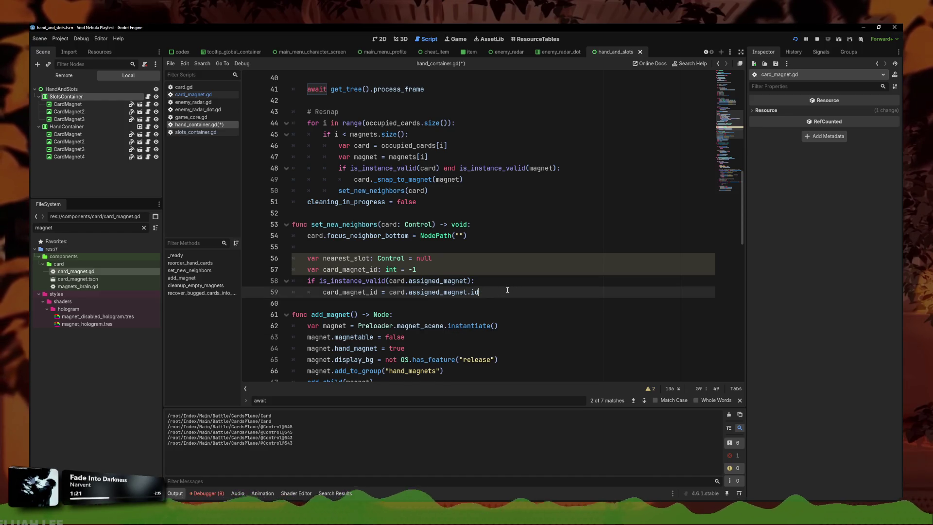
key("Return")
key("Return")
type("if card_magnet_id == -1:")
key("Return")
type("return")
key("ctrl+s")
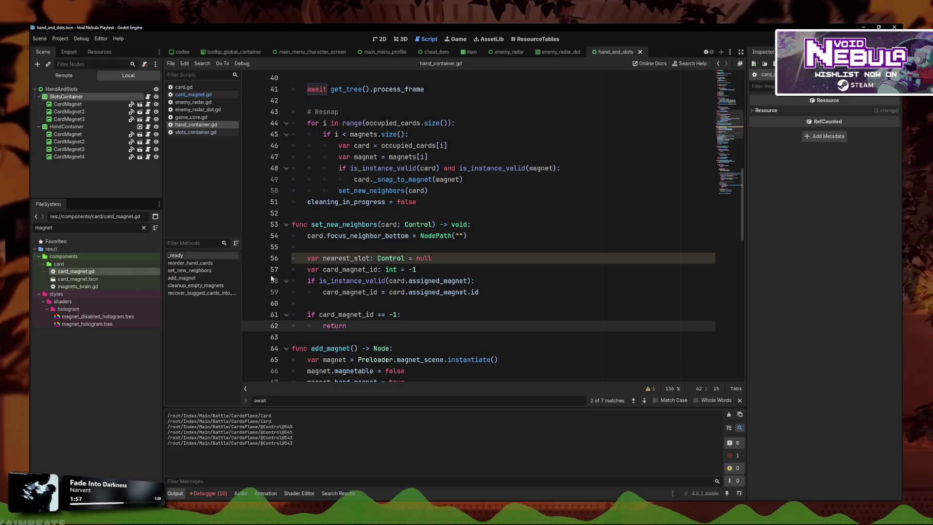
key("Return")
key("Return")
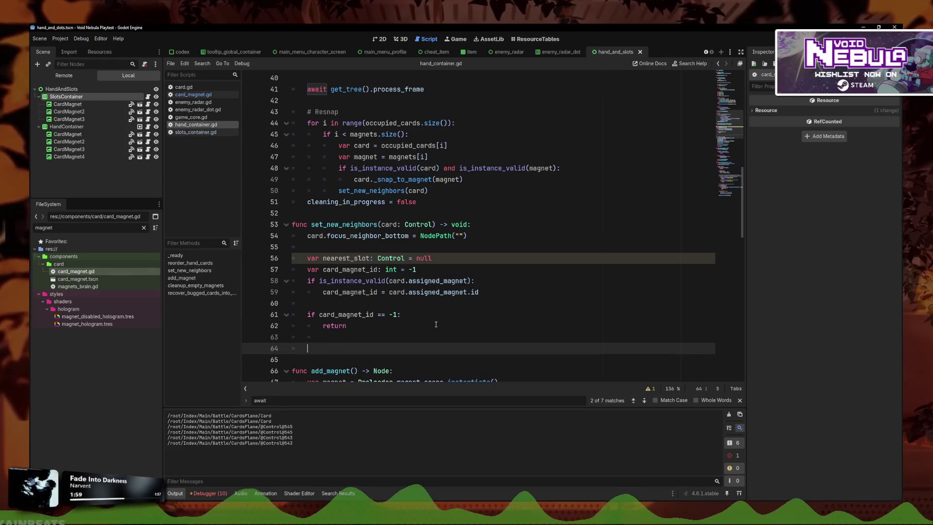
scroll(423, 292, "down", 1)
Declare best_distance := INF and write the loop header 'for slot in DeckSystem.slots_container:'
type("var best_di")
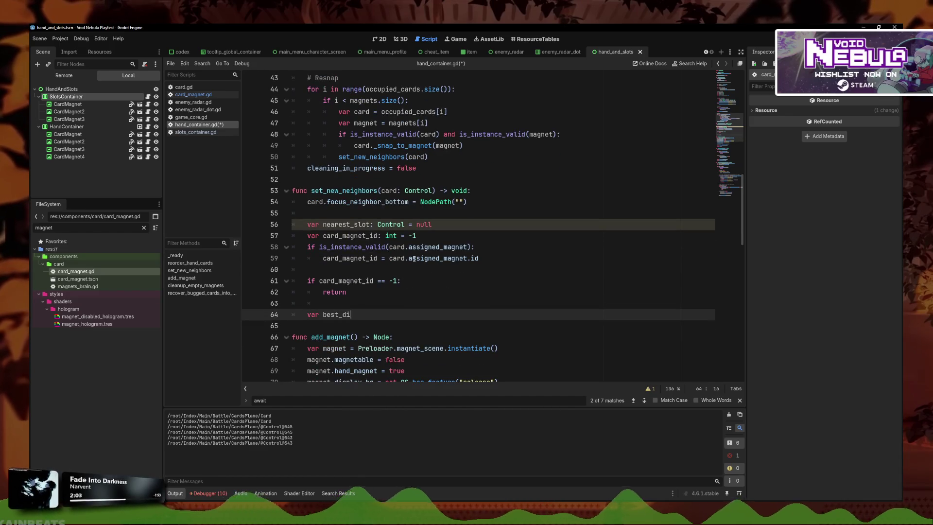
type("stance := INF")
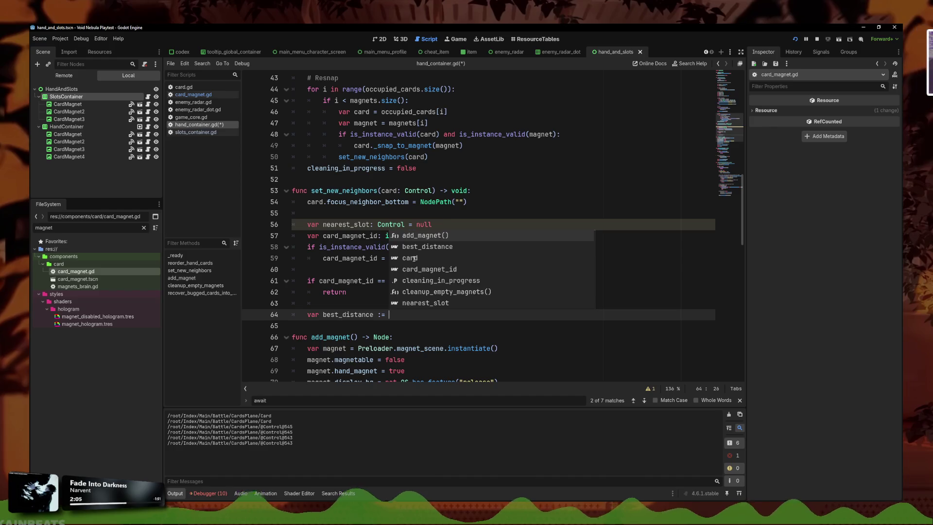
key("Return")
key("Return")
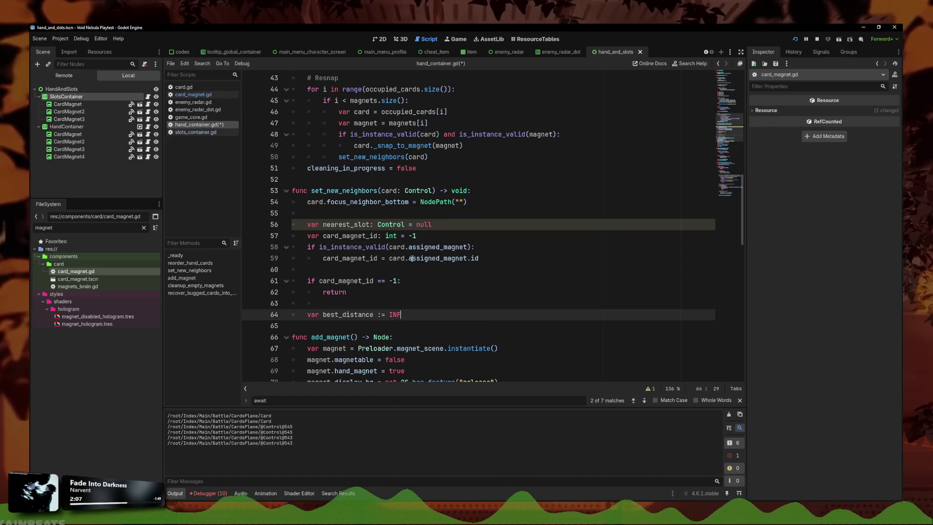
type("for")
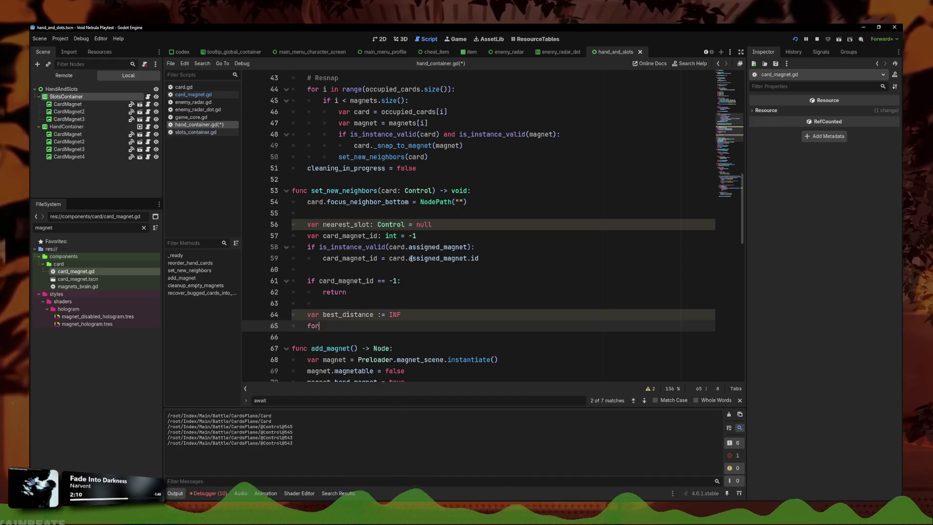
type(" slot in ")
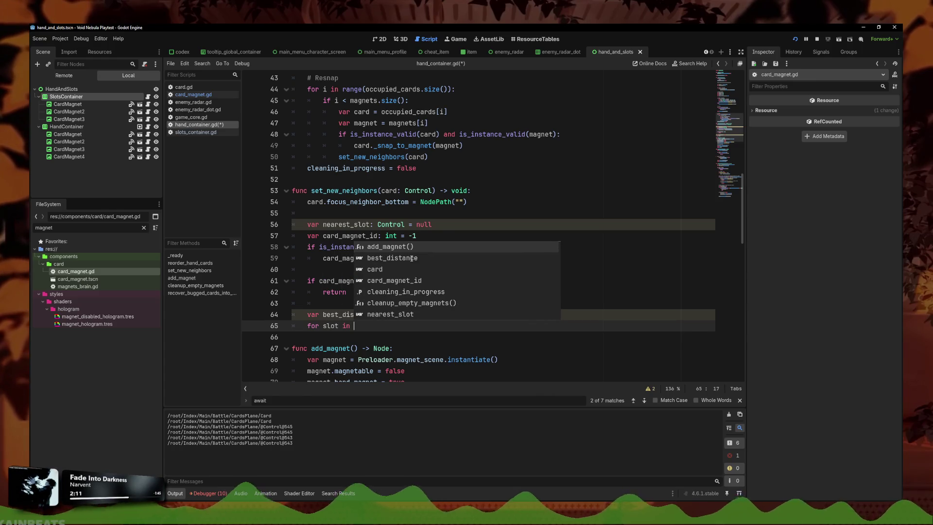
type("Deck")
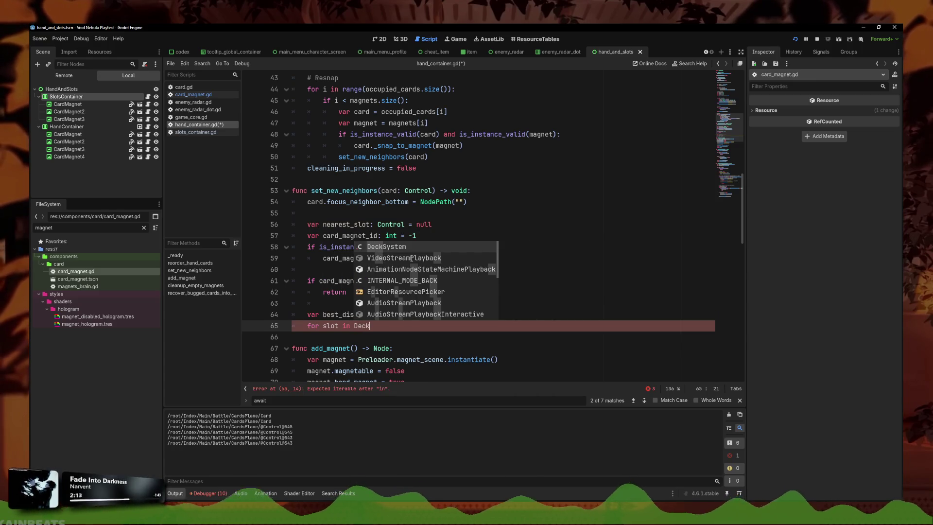
key("Return")
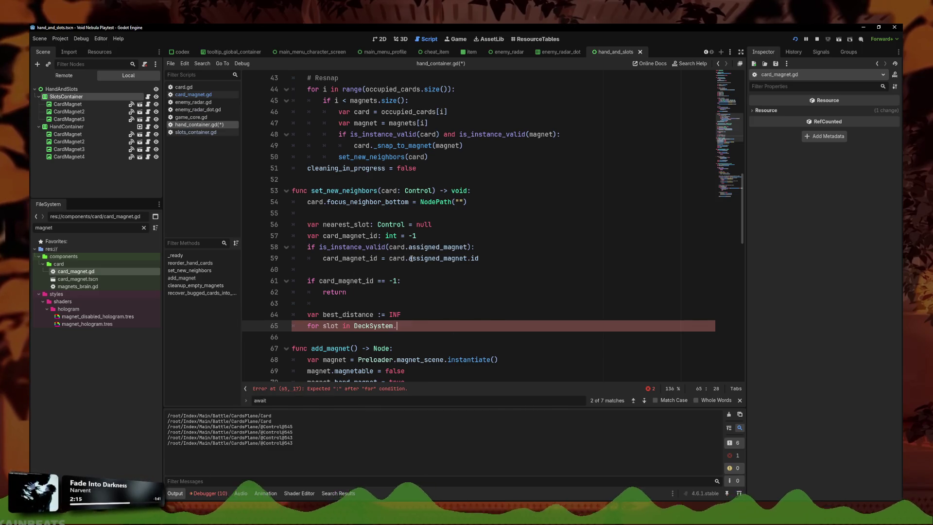
type("slot")
key("Home")
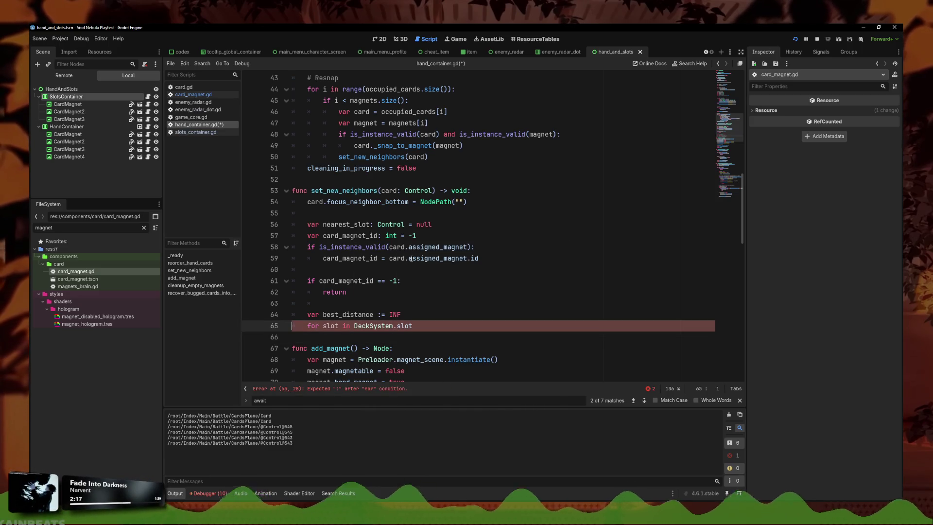
left_click(438, 329)
type("s")
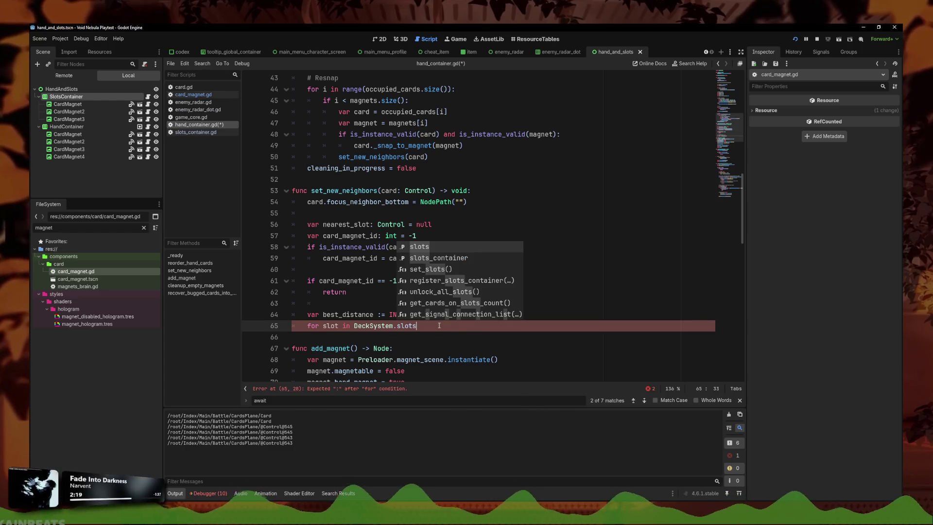
key("Down")
key("Return")
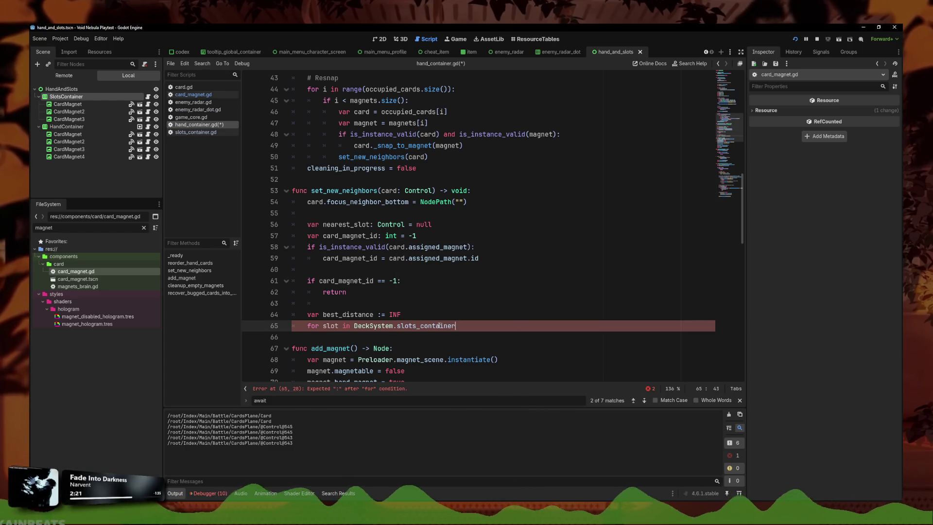
type(":")
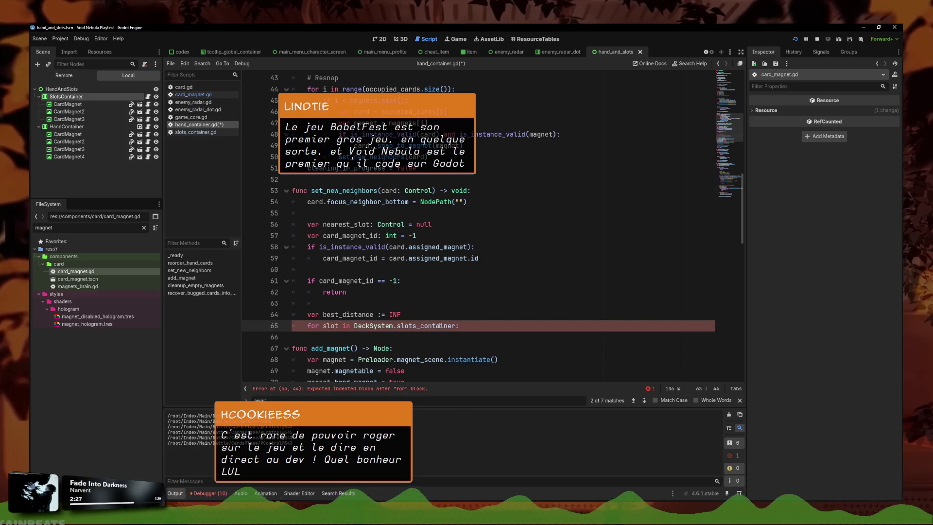
key("Return")
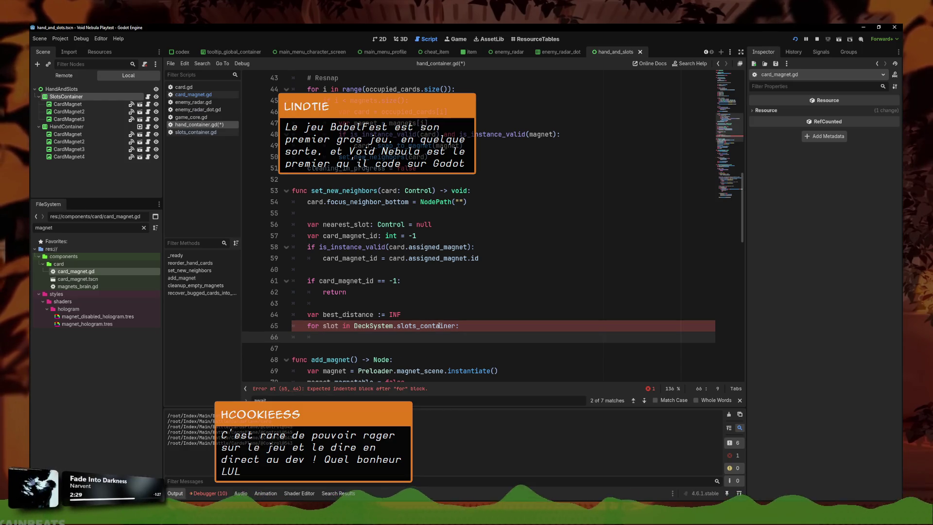
Skip invalid slots with 'if not is_instance_valid(slot): continue' in the loop body
type("ifnot is_")
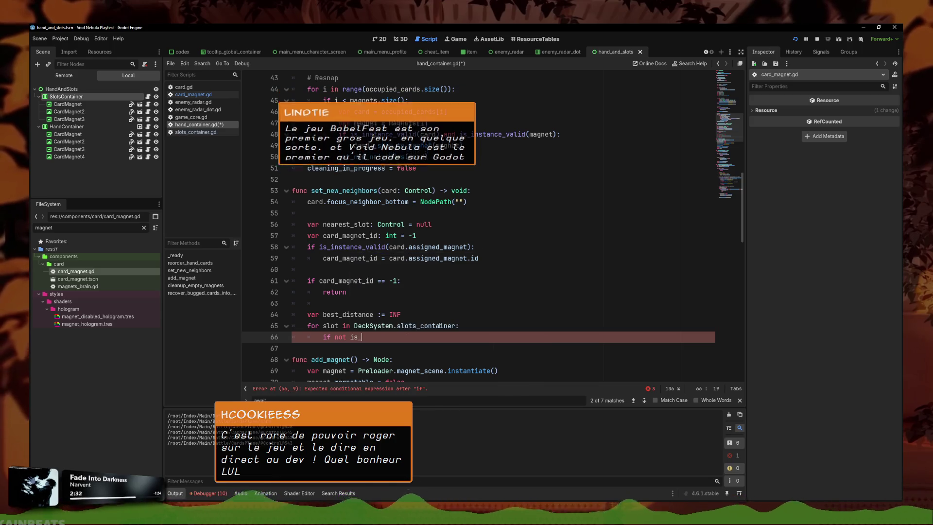
key("BackSpace")
type("s_i")
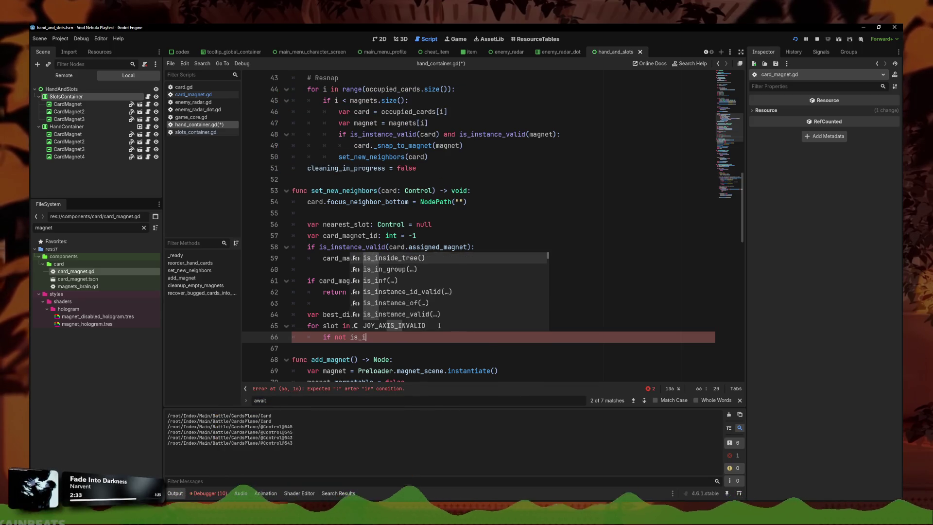
type("nstance_valid")
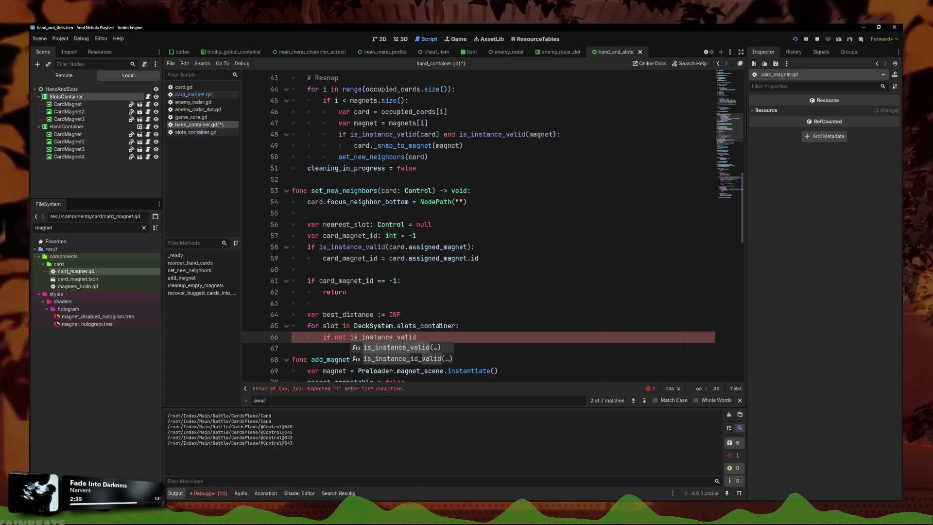
type("(slot):")
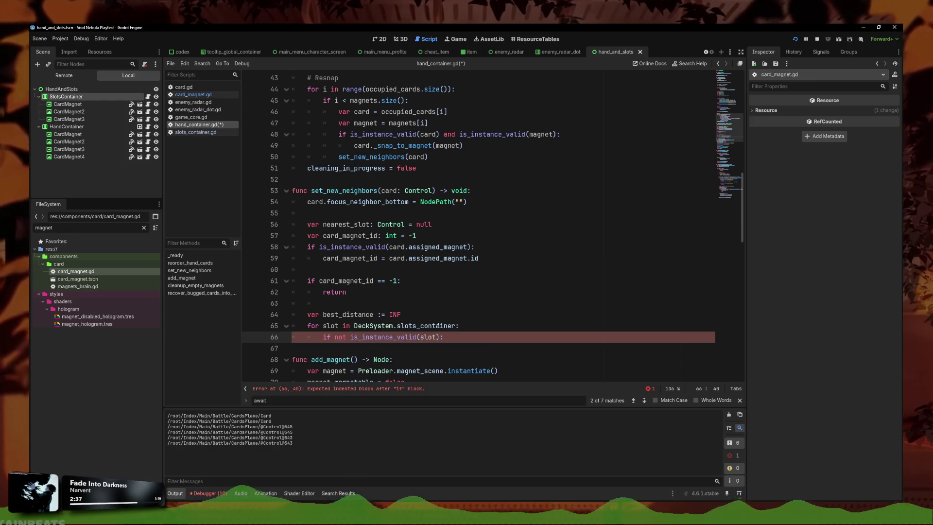
key("Return")
type("continue")
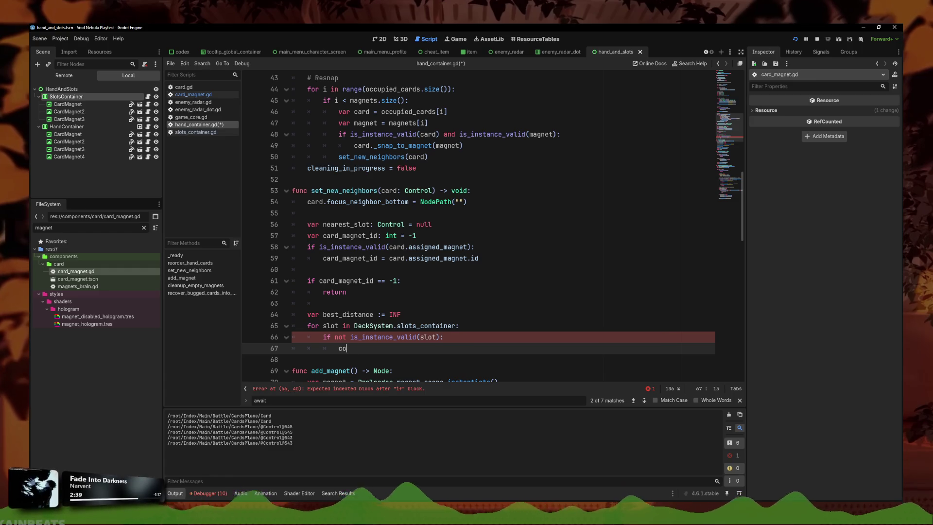
key("Return")
key("BackSpace")
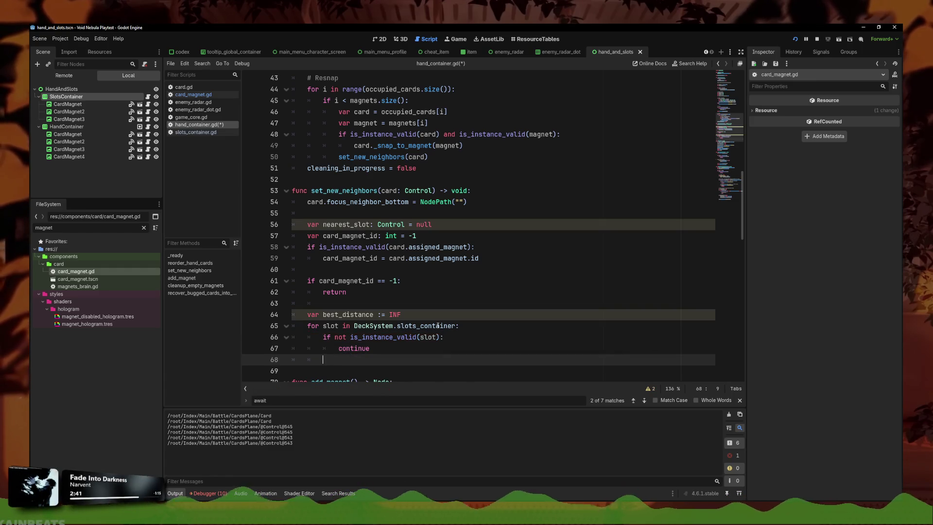
Compute dist as abs(slot.id - card_magnet_id) and begin the 'if dist < best_distance' check
type("var dist")
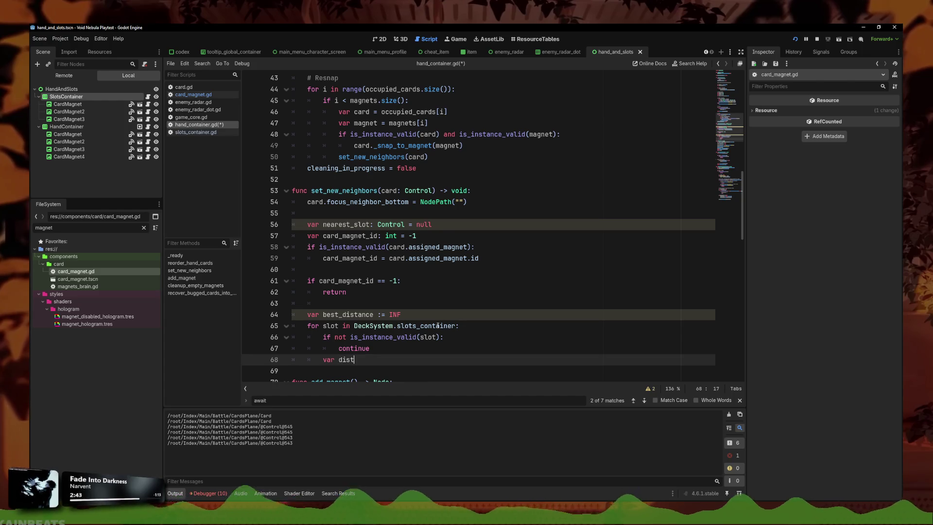
type(" := ab")
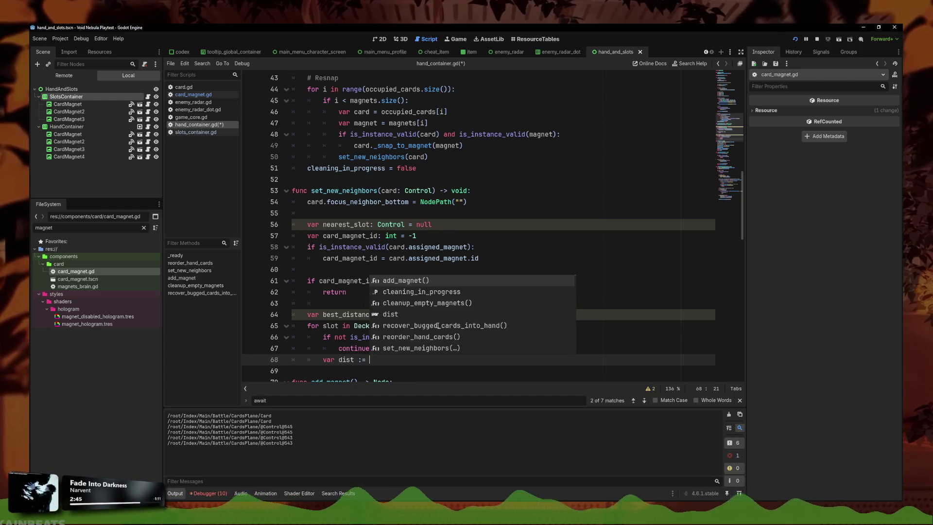
key("Return")
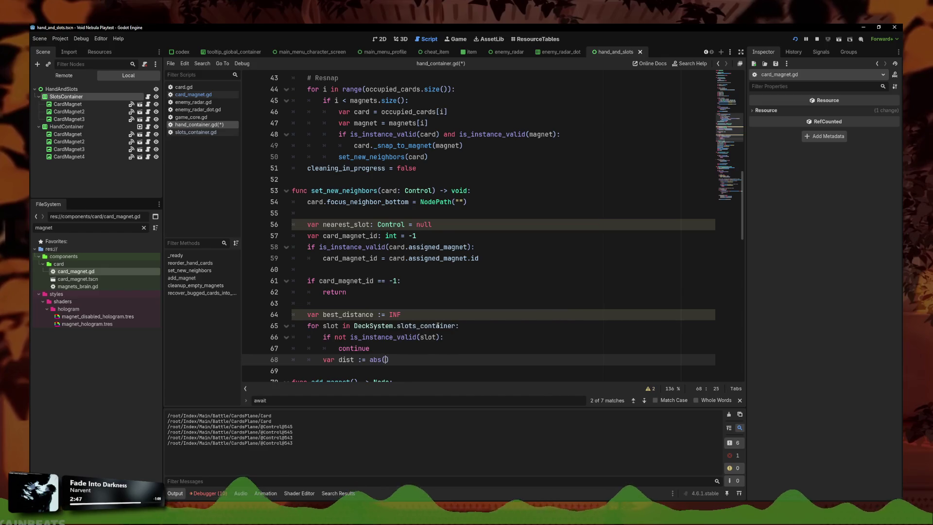
type("slot.id")
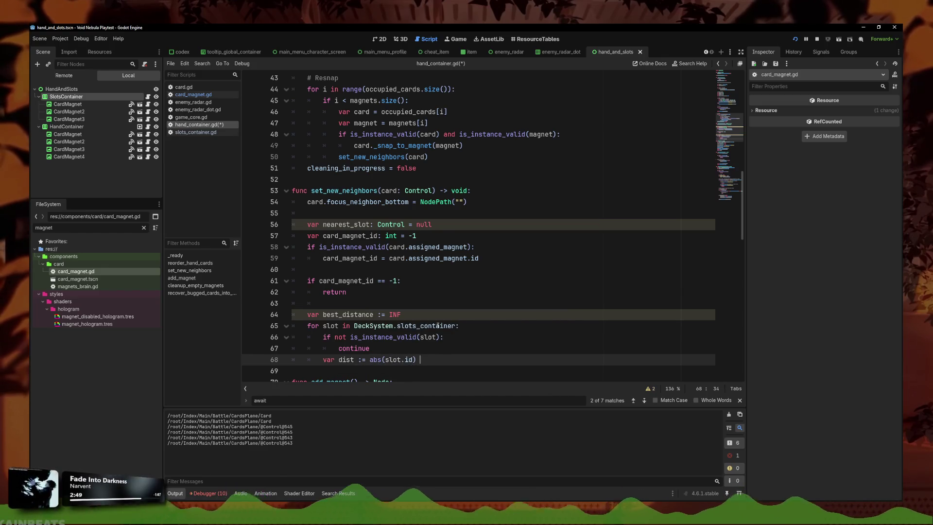
type(" - car")
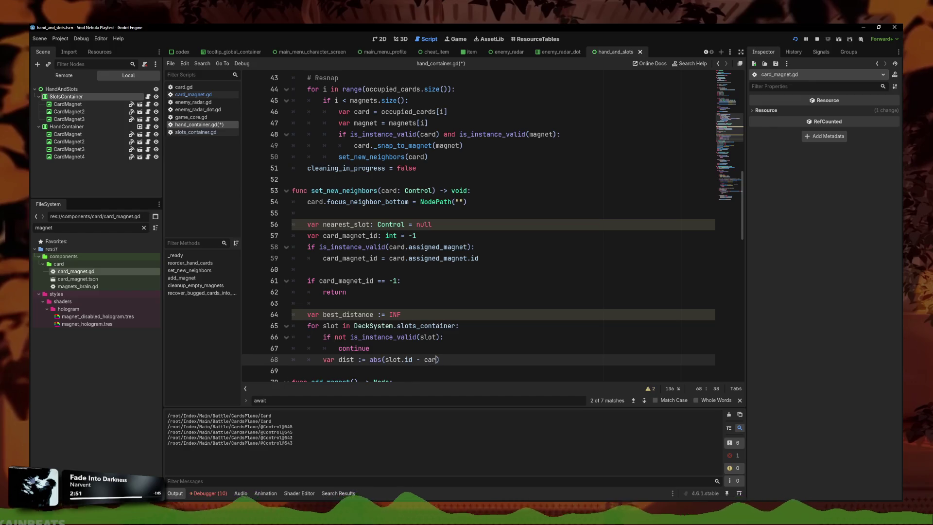
type("gnet.i")
type("_iod")
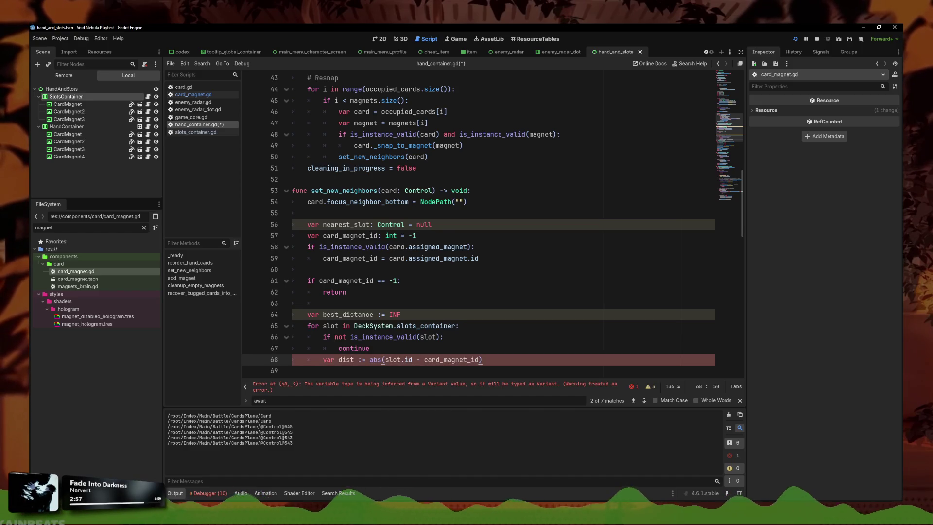
key("Return")
type("if dist < best >")
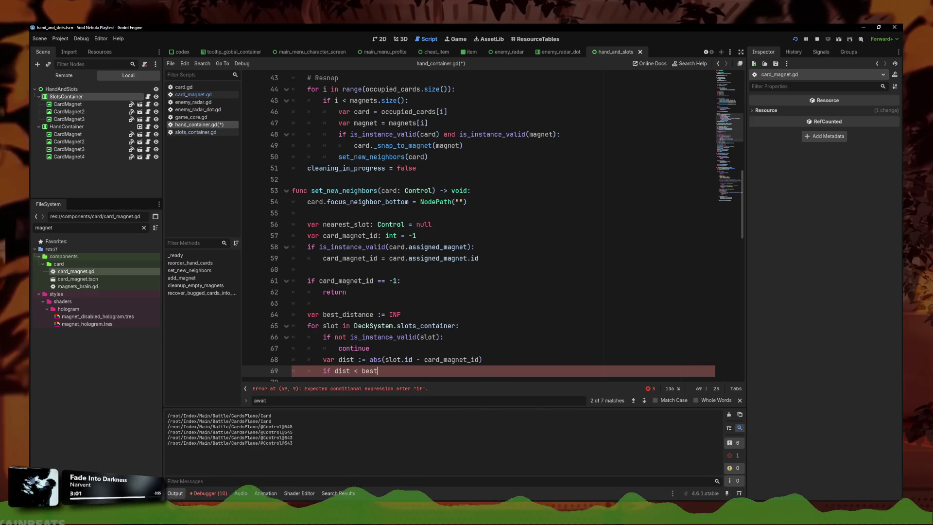
key("Return")
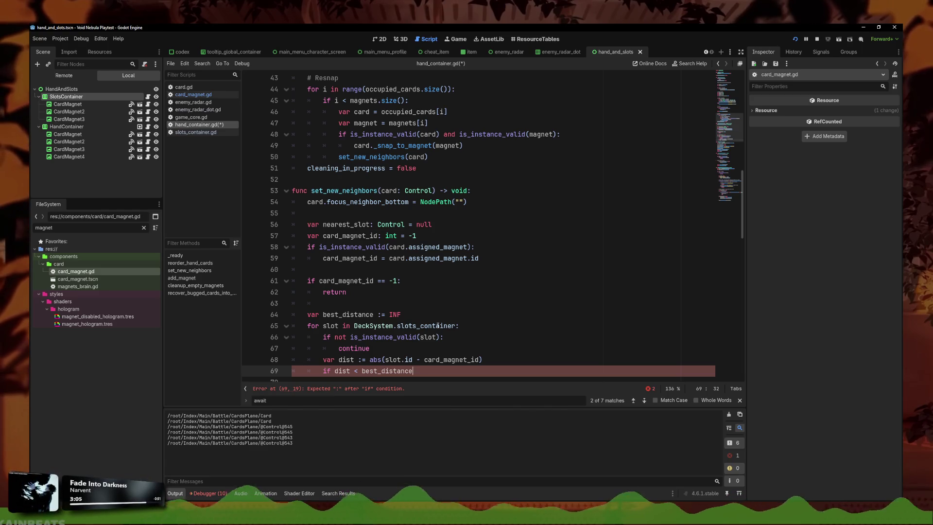
Inside the check, update best_distance to dist and set nearest_slot to slot
key("Return")
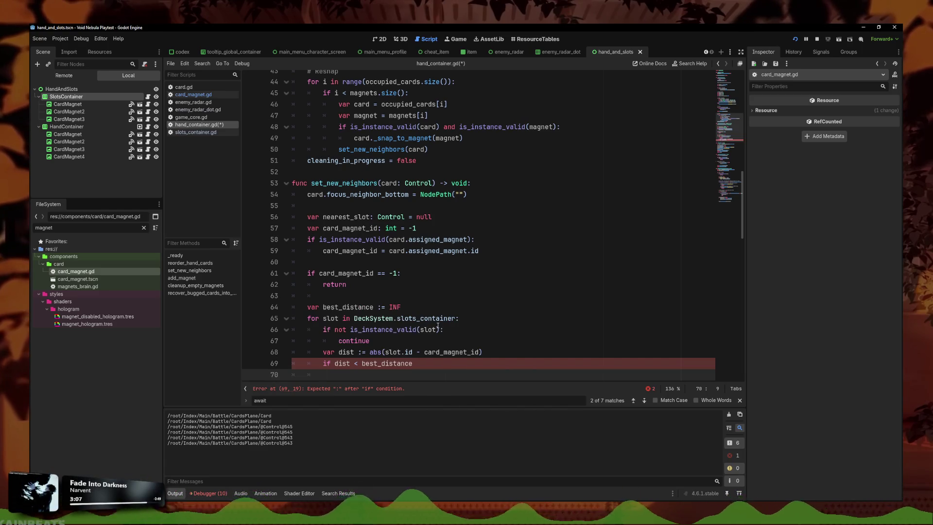
type("best")
key("Return")
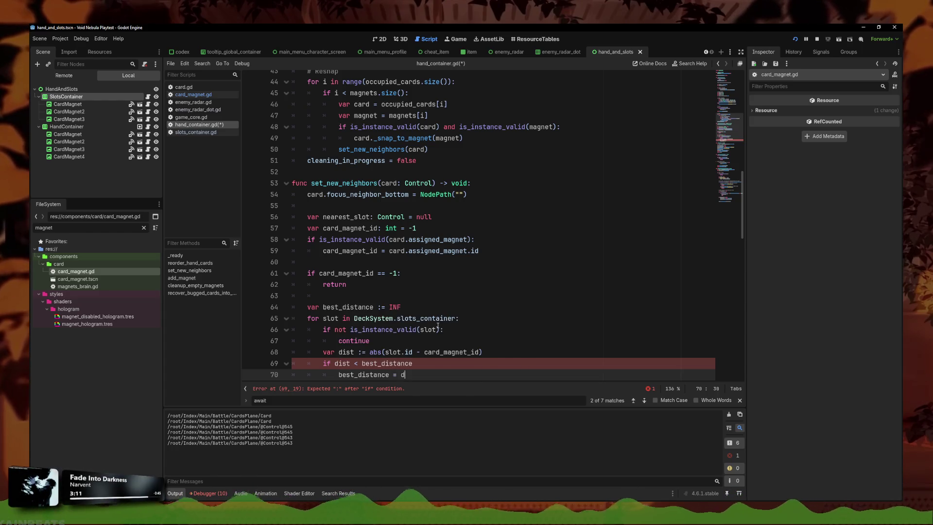
type("ist")
key("Return")
type("nearest")
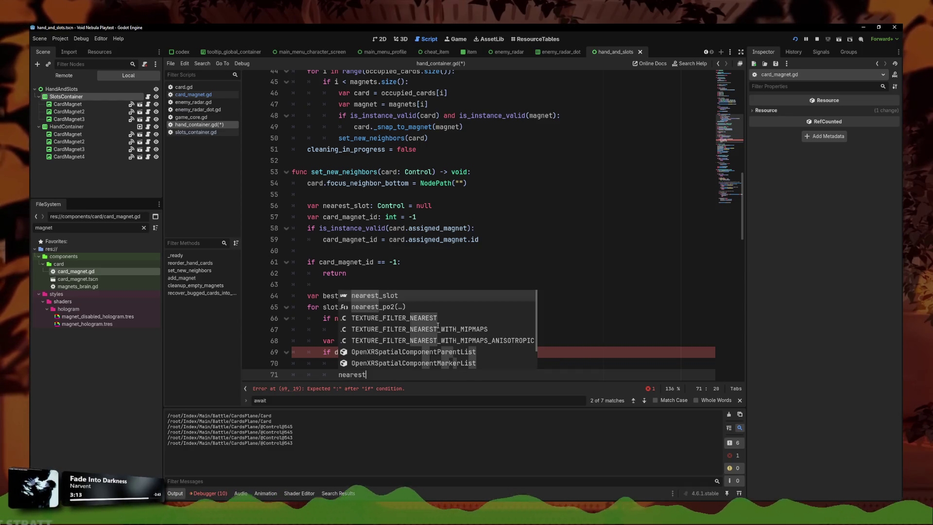
key("Return")
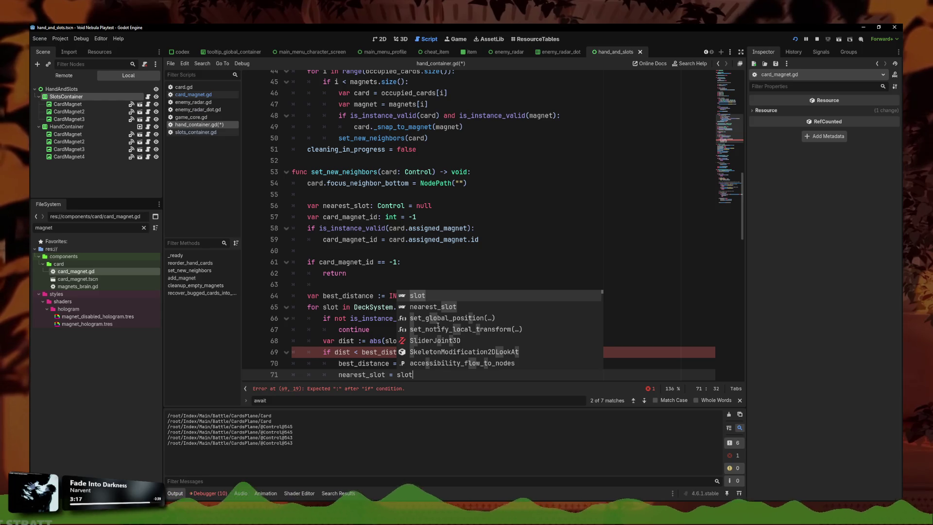
key("Escape")
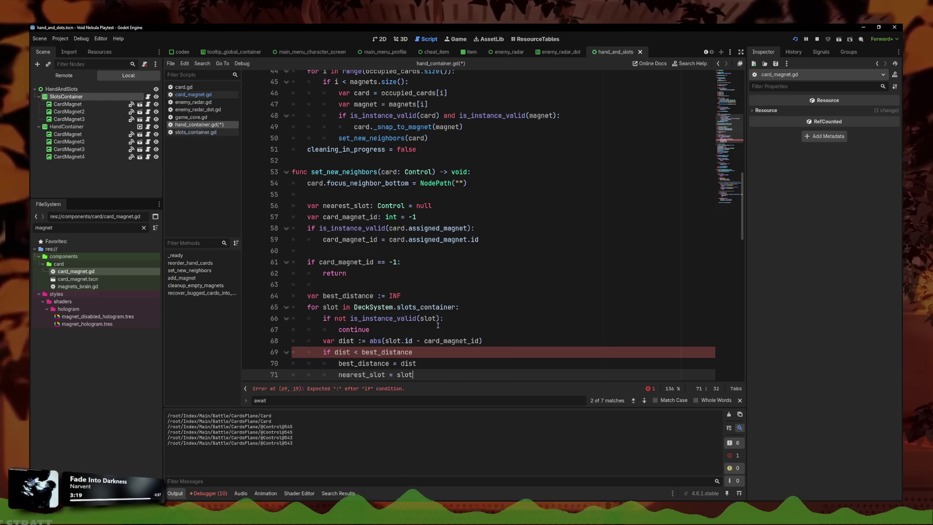
Add the missing colon after the if dist check and leave blank lines below nearest_slot = slot
left_click(475, 351)
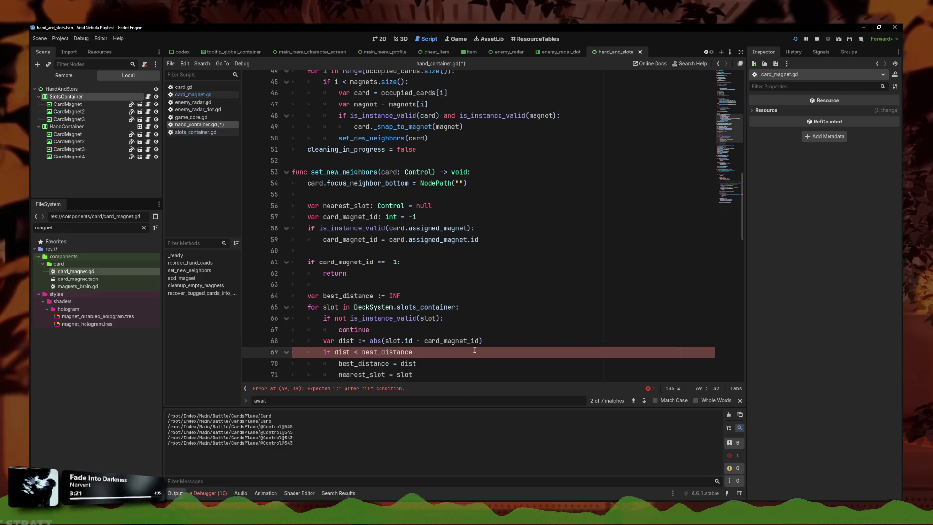
type(":")
scroll(467, 340, "down", 3)
left_click(440, 285)
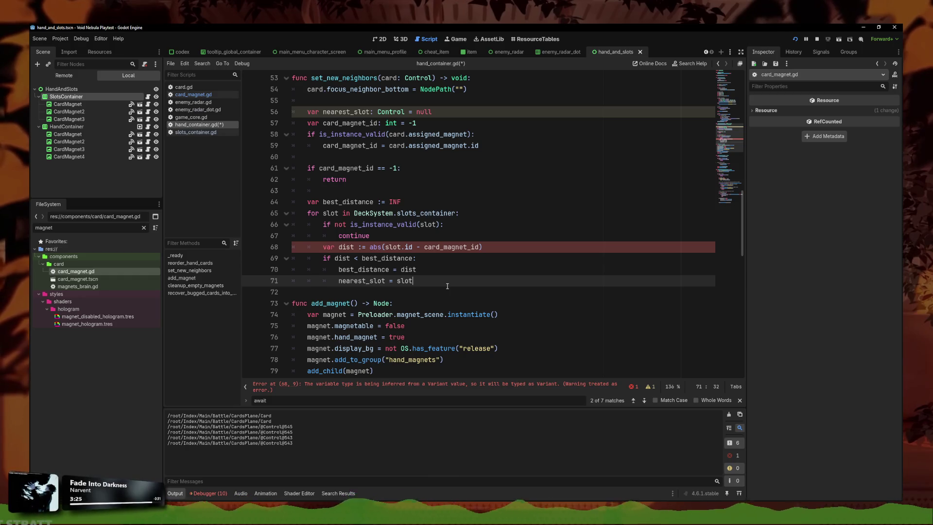
key("Return")
key("Return")
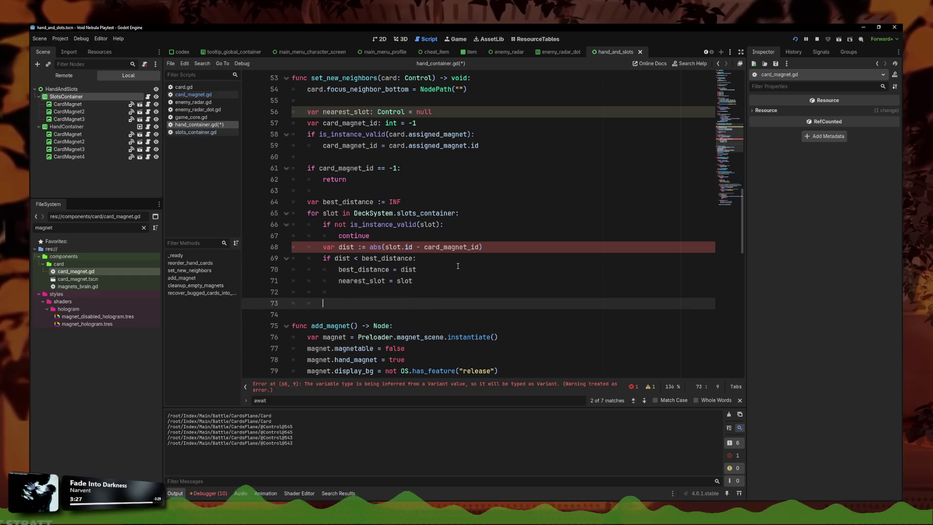
left_click(383, 387)
left_click(362, 224)
Declare dist on line 68 as 'var dist: int' and save the script
key("BackSpace")
key("BackSpace")
type(": ")
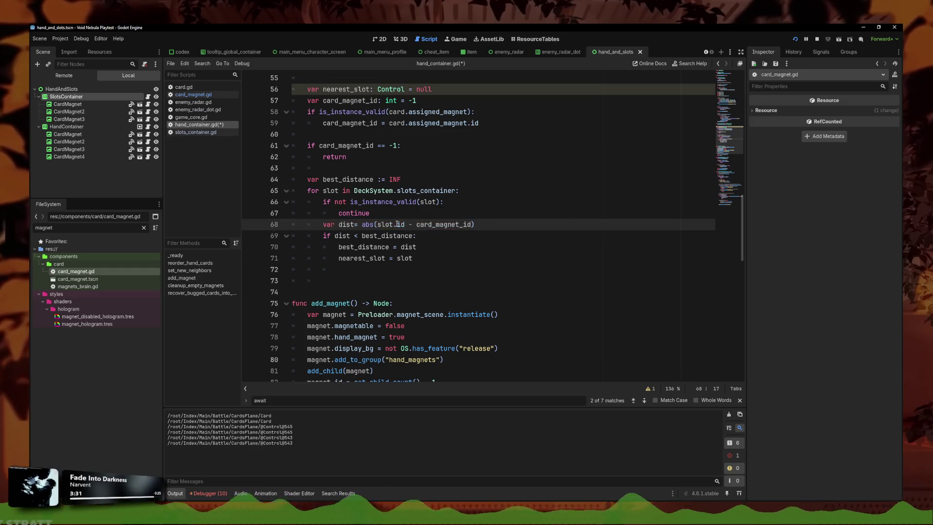
type("int")
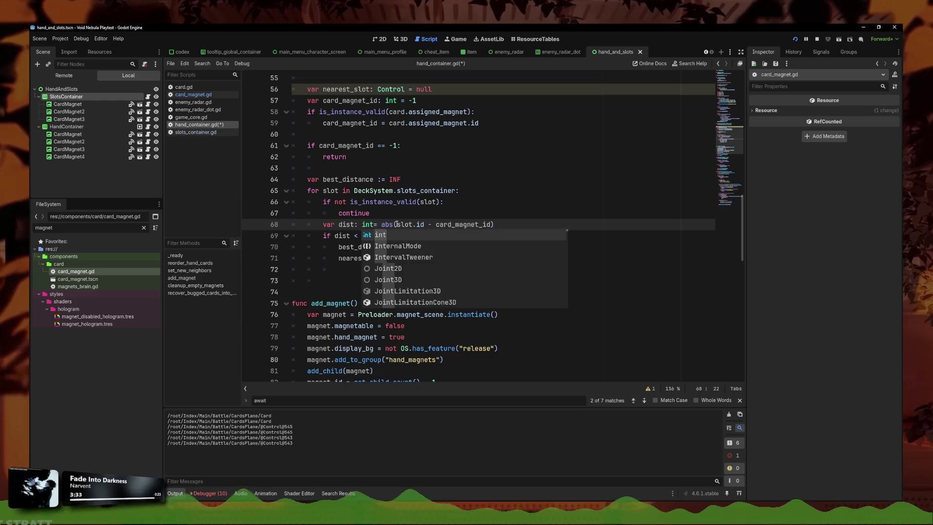
key("ctrl+s")
Add an 'if nearest_slot:' check whose body starts assigning card.focus_neighbor_top
left_click(354, 268)
left_click(355, 278)
type("if ne")
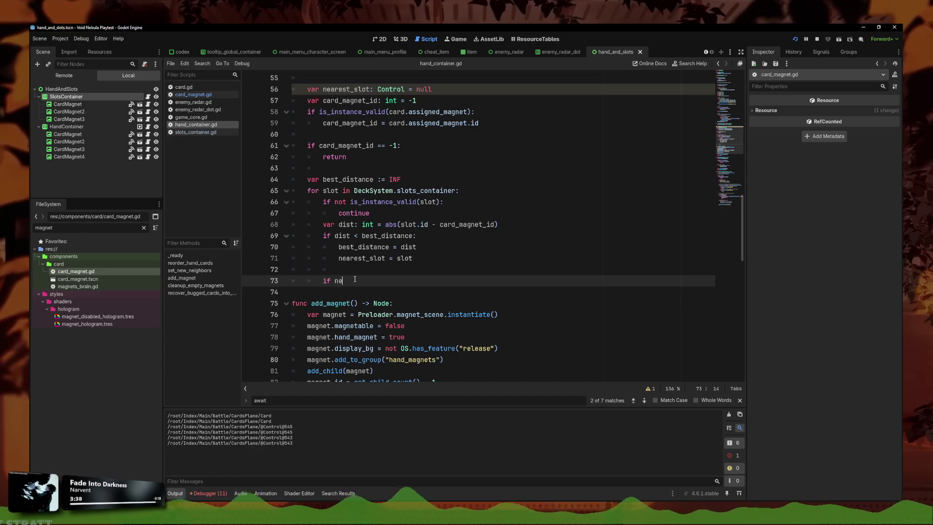
type("arest")
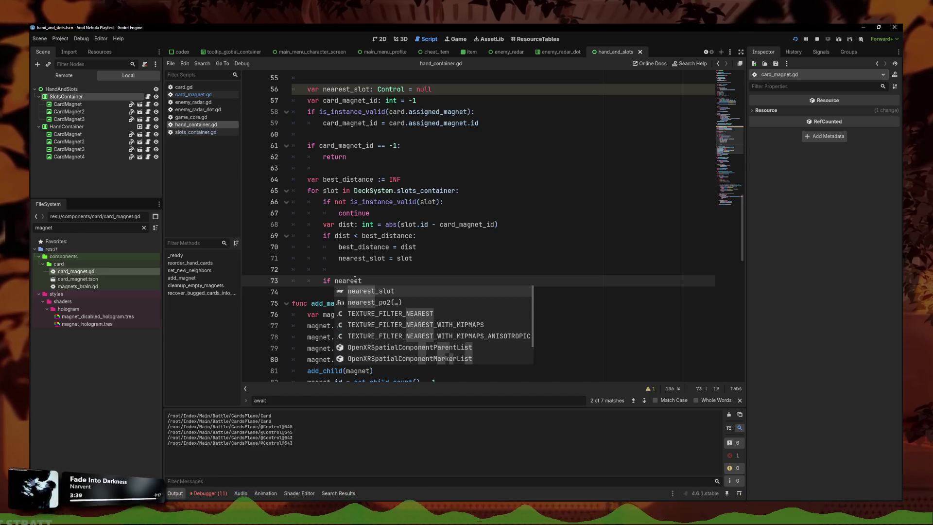
key("Return")
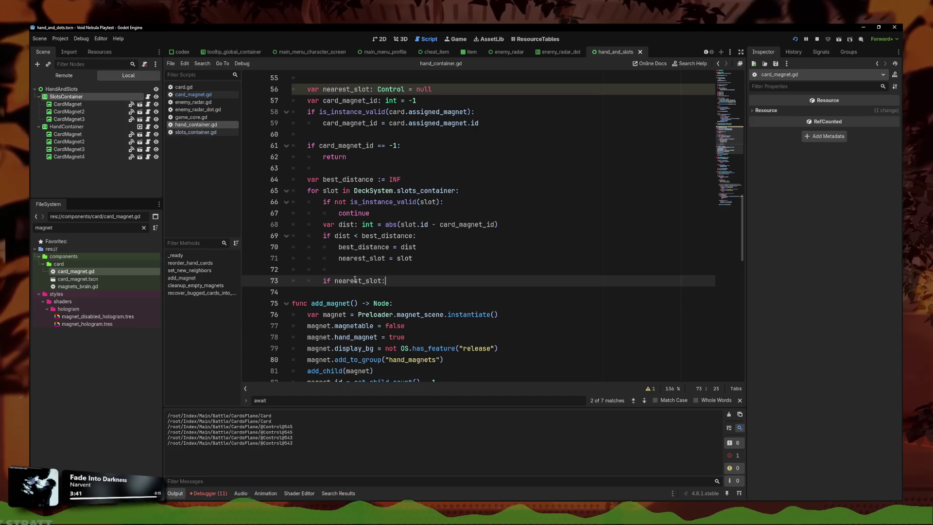
key("Return")
type("card")
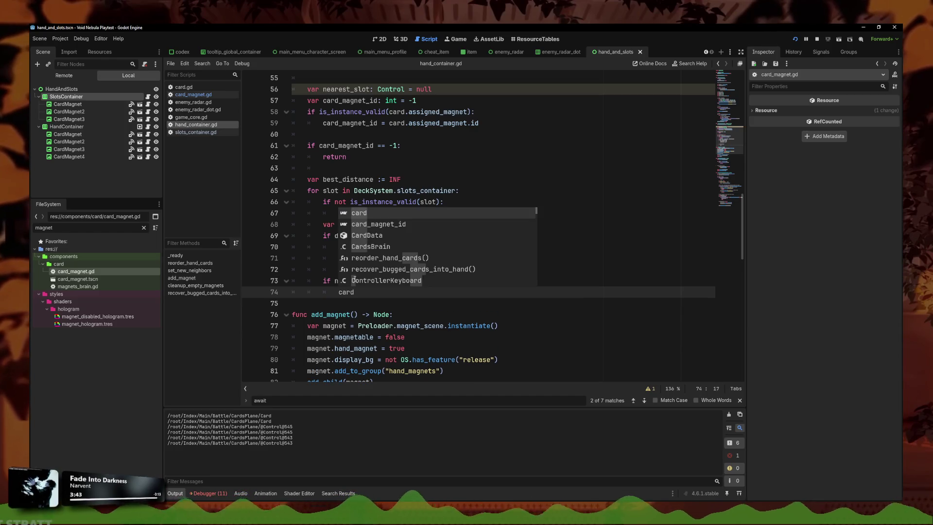
type(".focu")
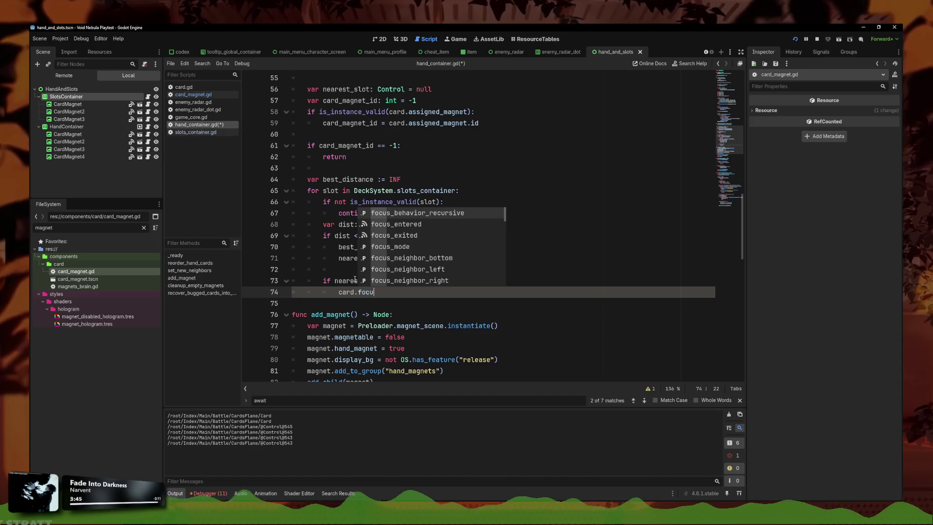
type("s_neighbor_top")
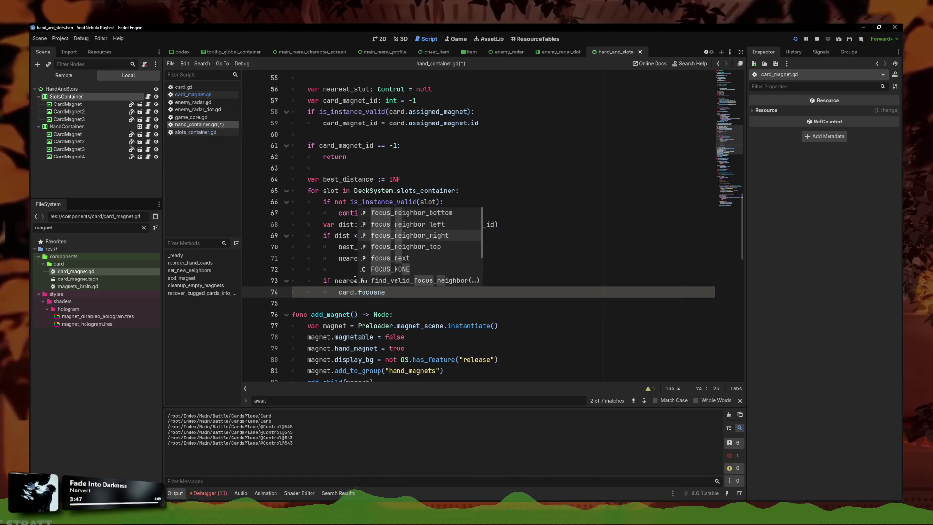
key("Return")
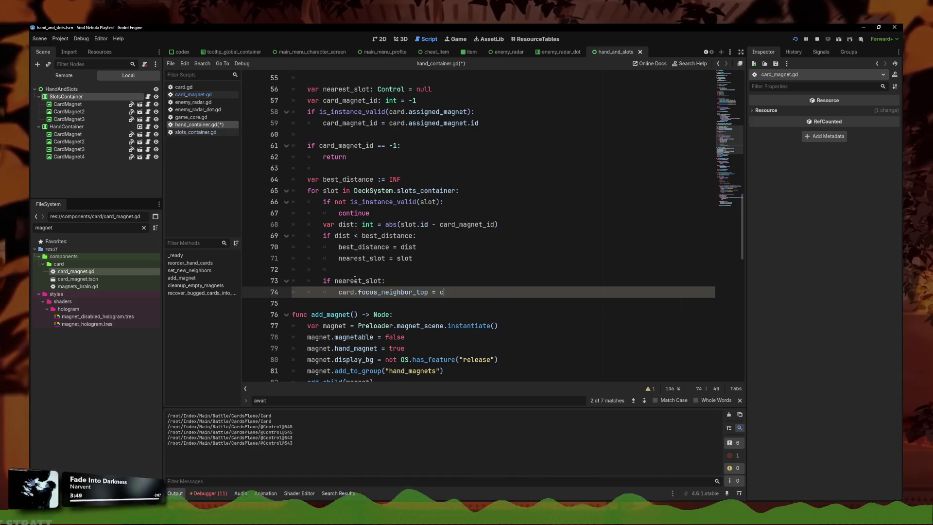
Assign card.focus_neighbor_top = card.get_path_to(nearest_slot), then launch the game with F5
type("ard")
key("BackSpace")
key("BackSpace")
key("BackSpace")
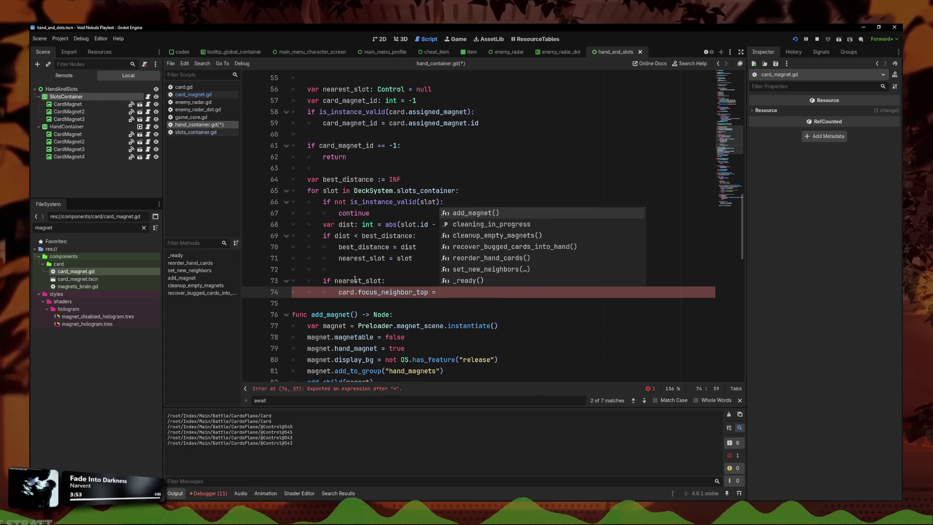
type("card.get")
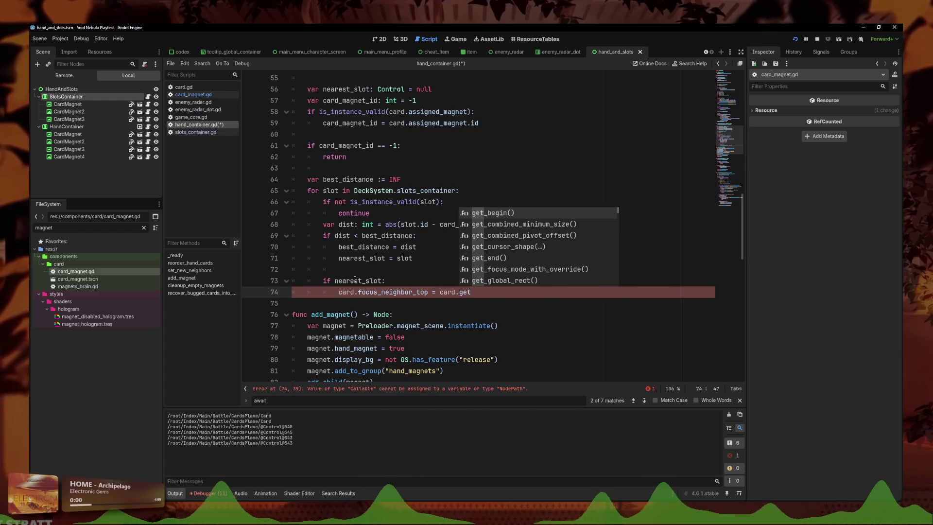
type("_path")
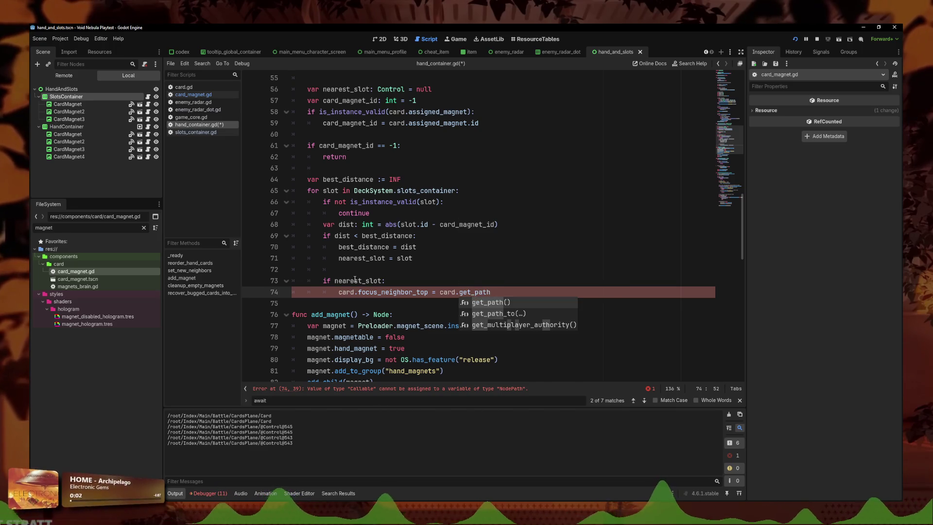
left_click(423, 303)
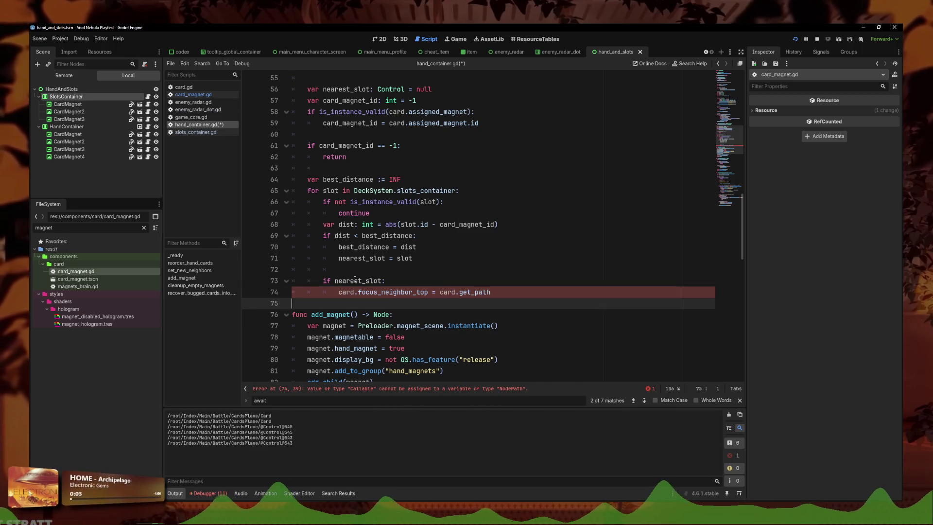
left_click(486, 287)
type("_to(nea")
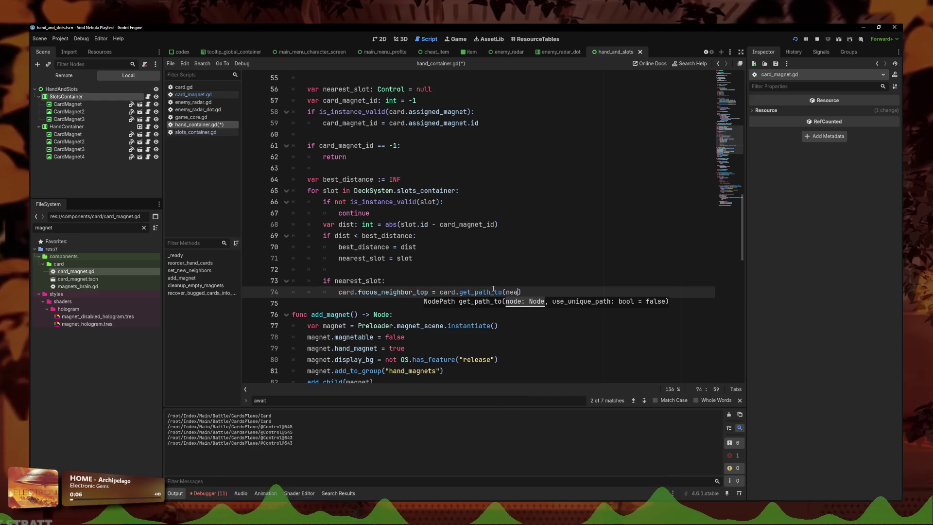
key("Return")
left_click(497, 292)
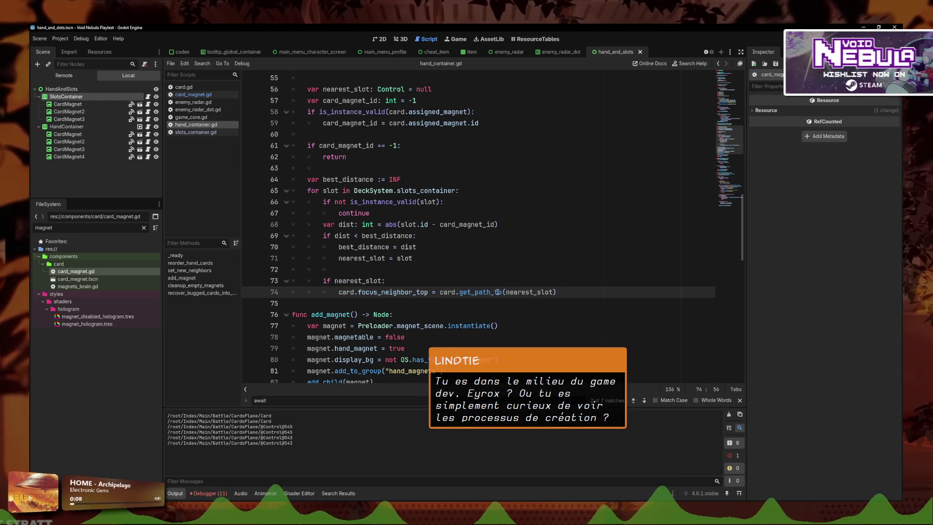
mouse_move(497, 292)
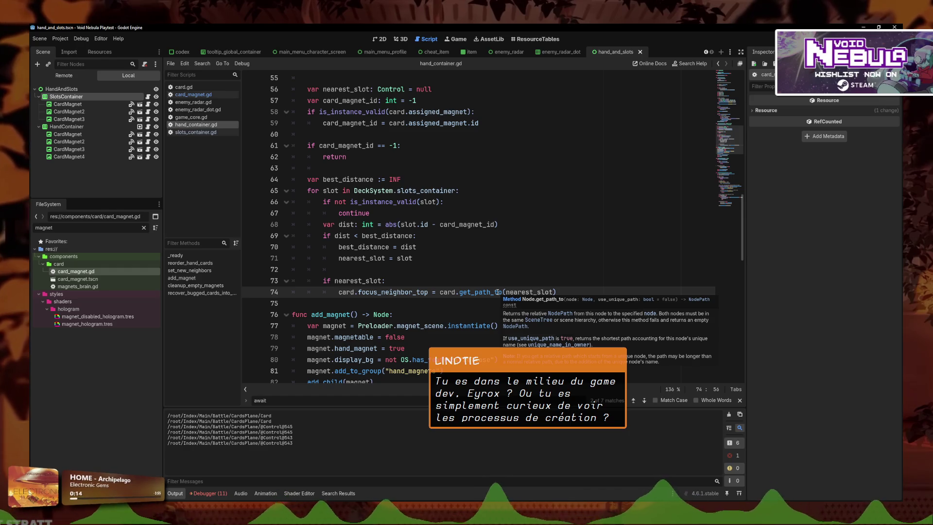
left_click(500, 269)
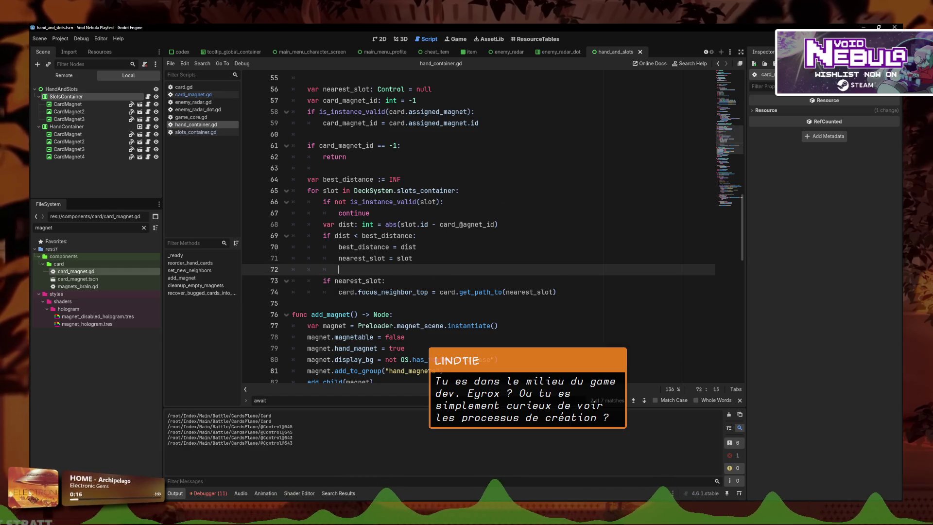
key("F5")
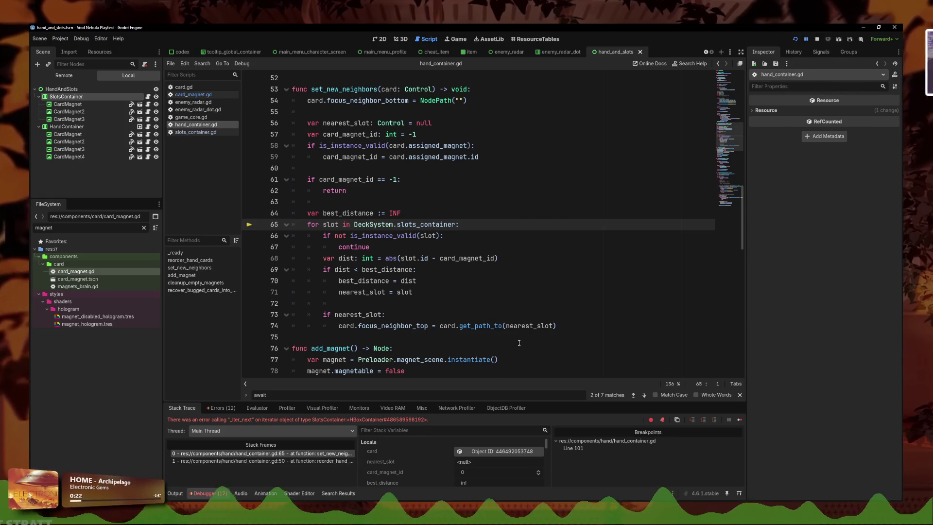
Restart the game, start a new run, confirm the character and advance into the battle
left_click(318, 454)
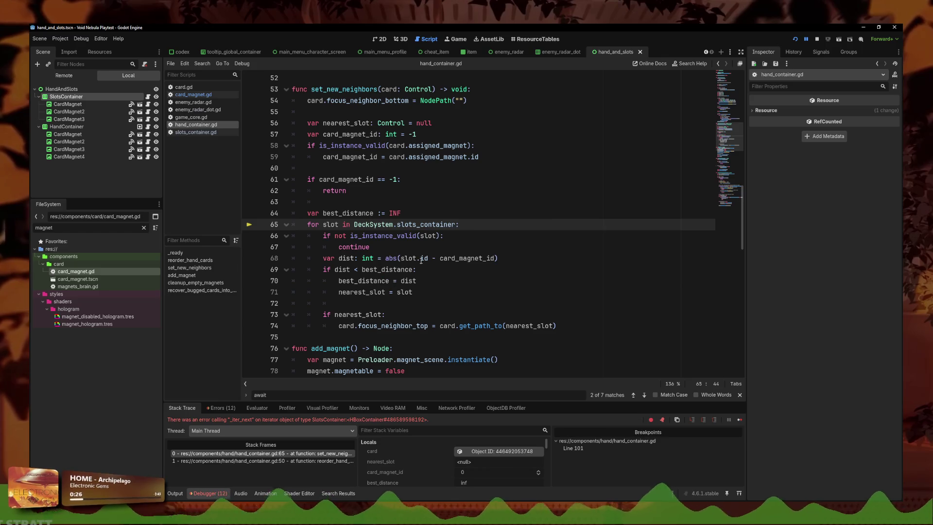
key("Down")
key("Down")
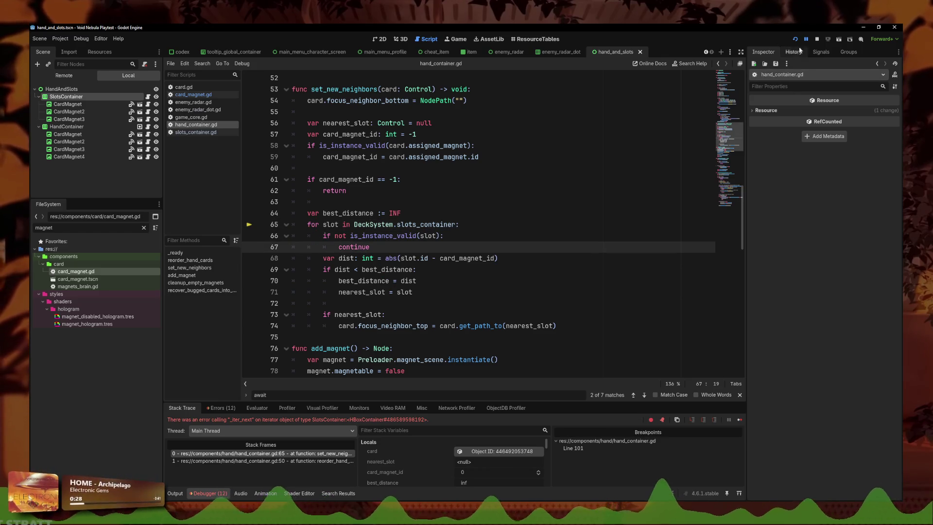
left_click(796, 39)
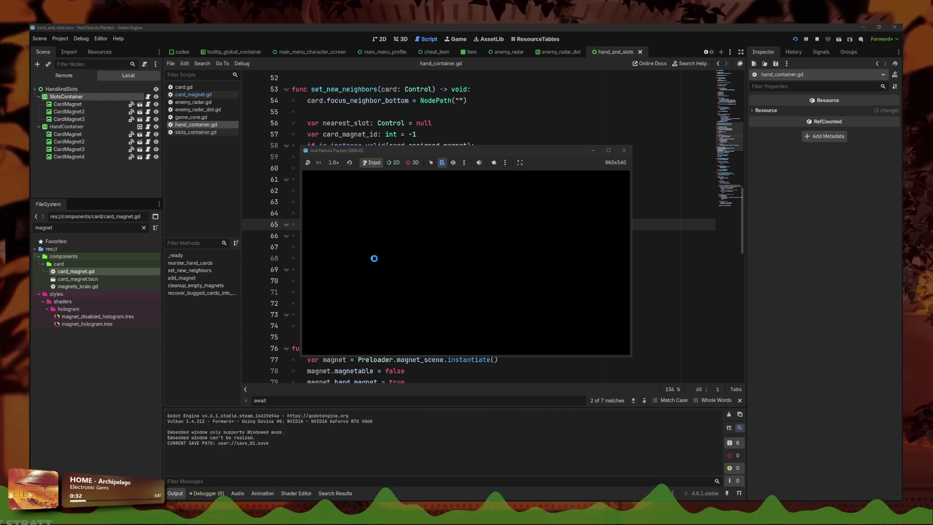
key("Return")
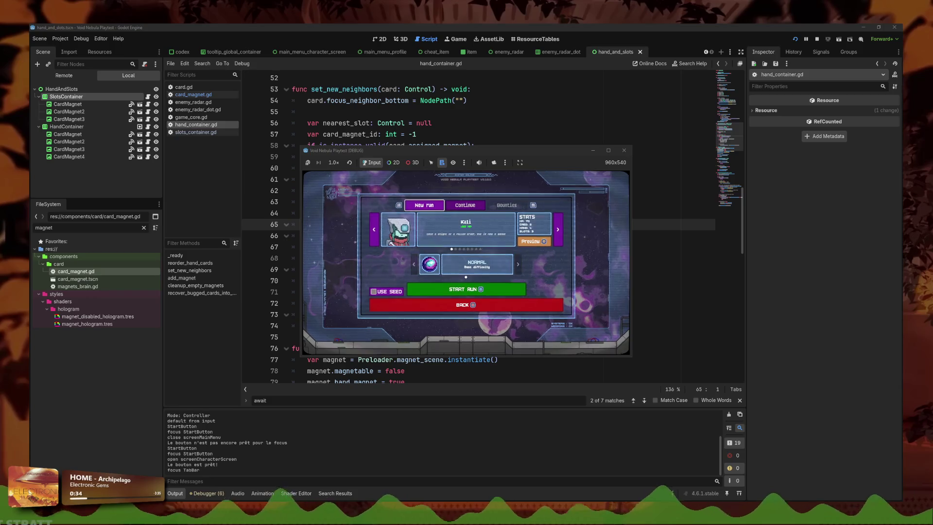
key("Return")
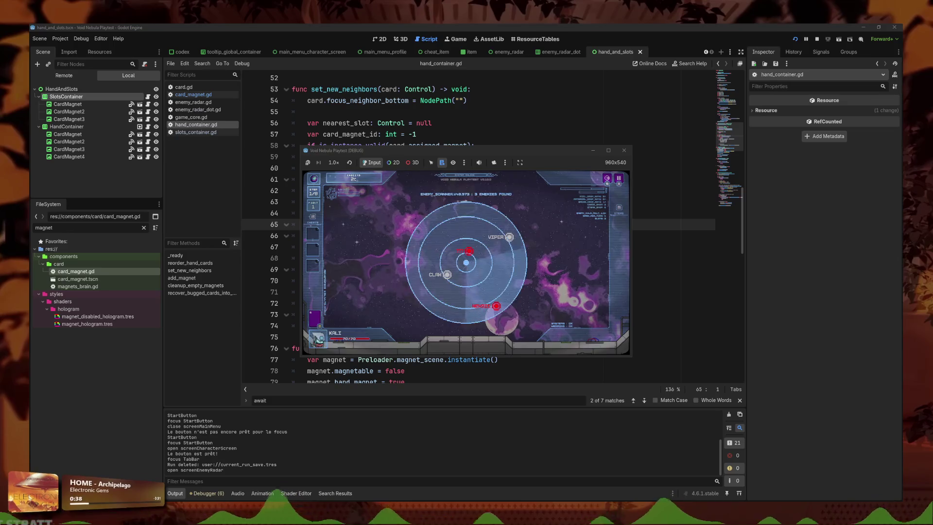
left_click(469, 251)
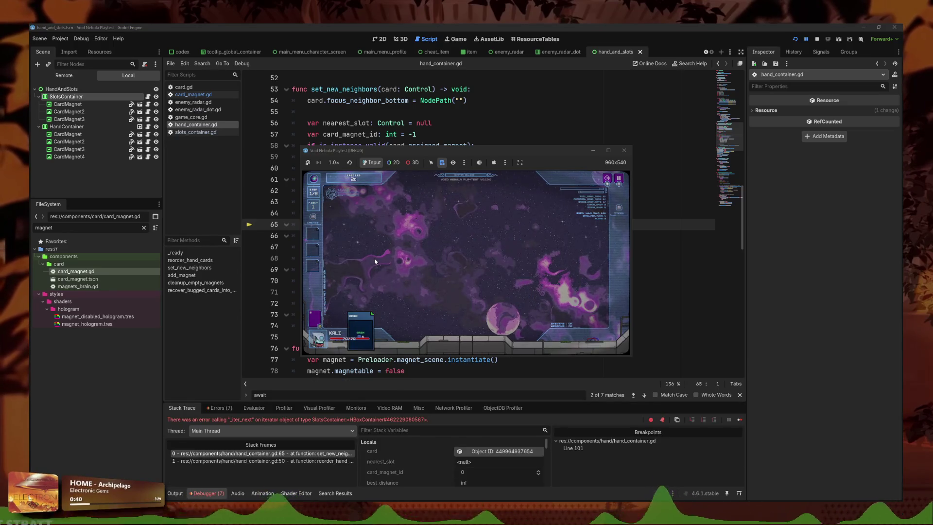
Inspect the set_new_neighbors frame at line 65 and its caller at line 50 in the Debugger
left_click(307, 461)
left_click(306, 454)
left_click(307, 461)
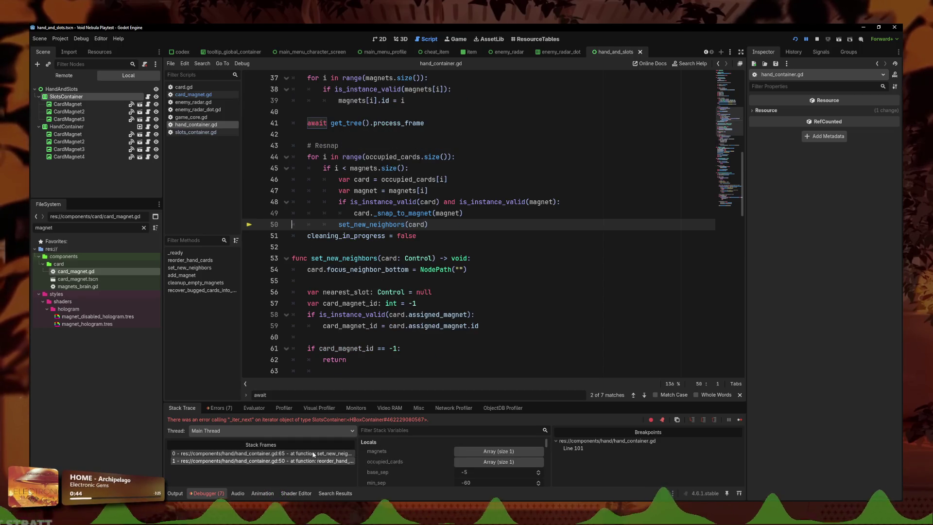
left_click(307, 453)
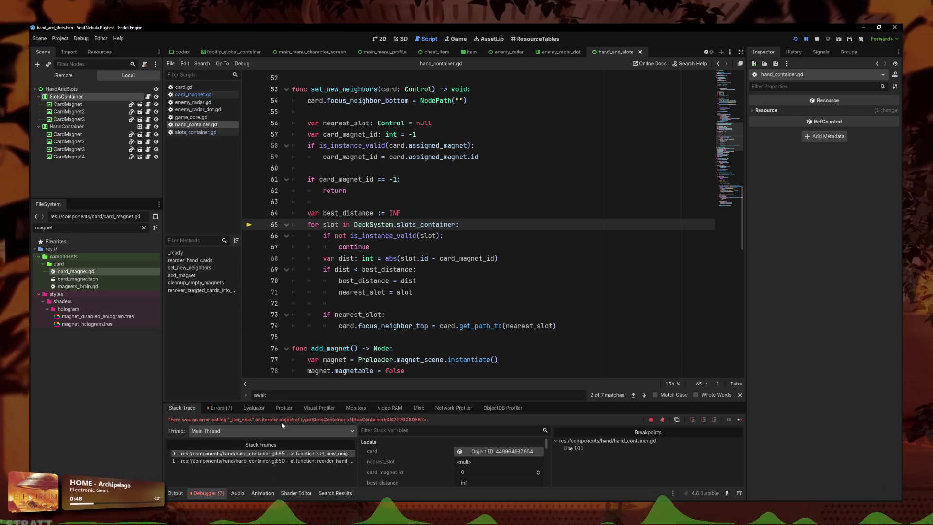
Make the line 65 loop iterate slots_container.get_children() and resume the paused game with F12
left_click(456, 225)
type(".get")
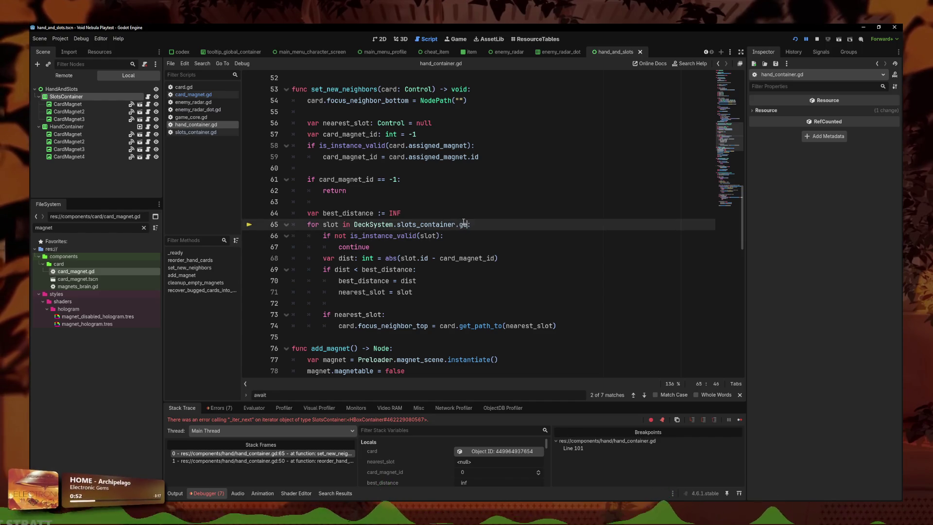
type("_ch")
key("Return")
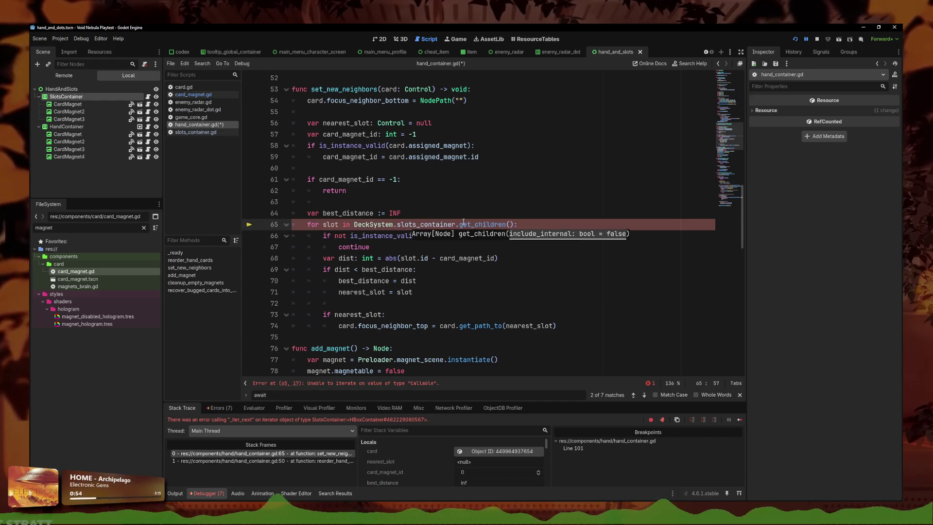
key("F12")
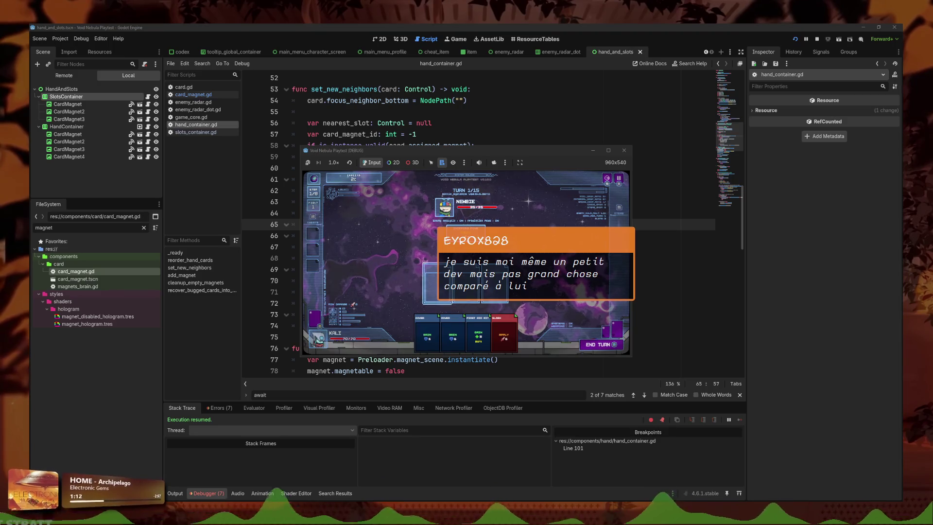
left_click(443, 204)
scroll(479, 224, "down", 1)
left_click(558, 258)
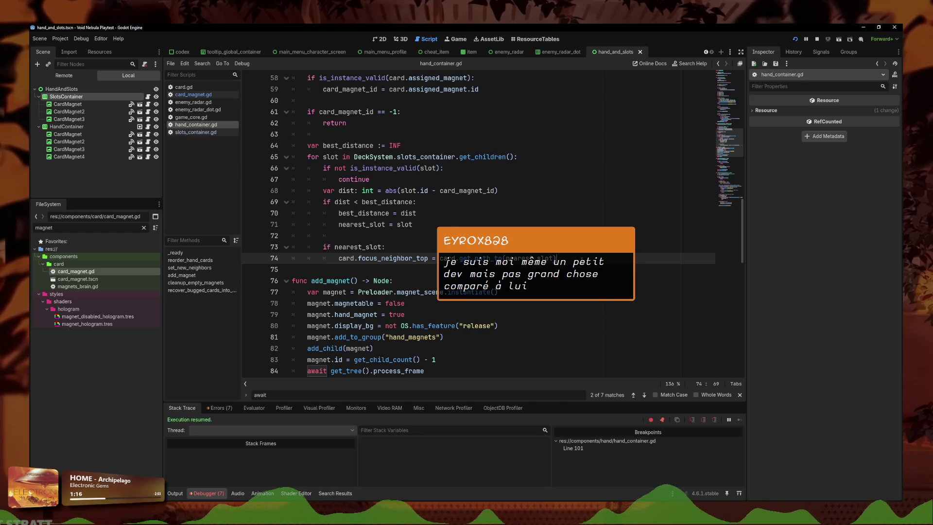
Try wrapping nearest_slot in NodePath() on line 74, then undo the change
left_click_drag(506, 258, 433, 258)
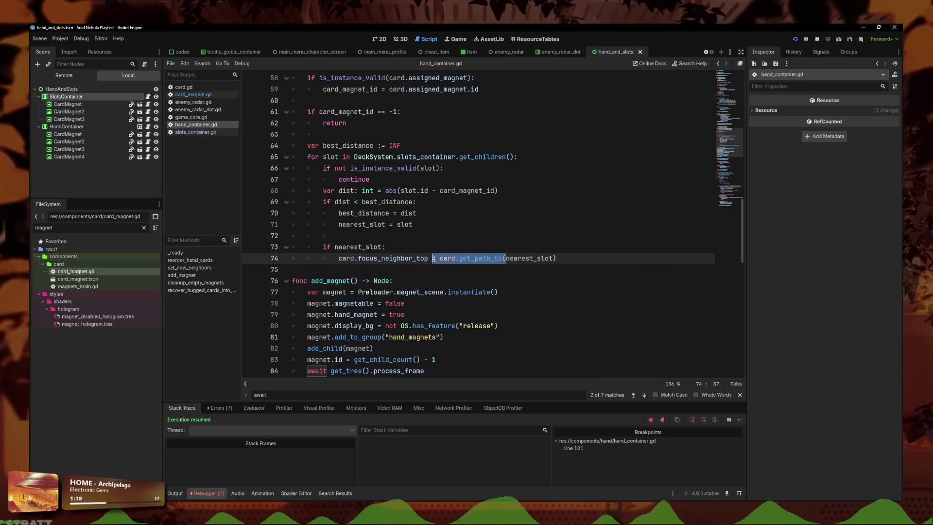
type("Node")
type("Path")
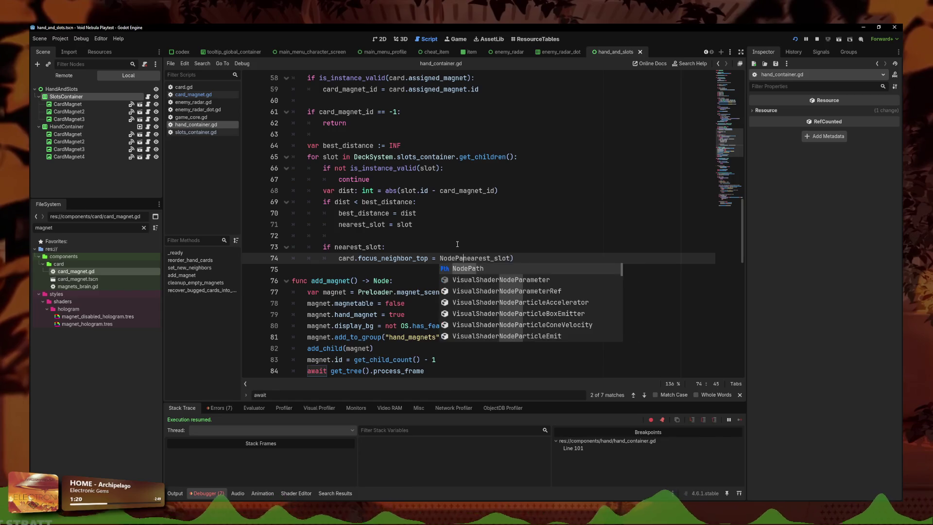
type("(")
left_click(551, 262)
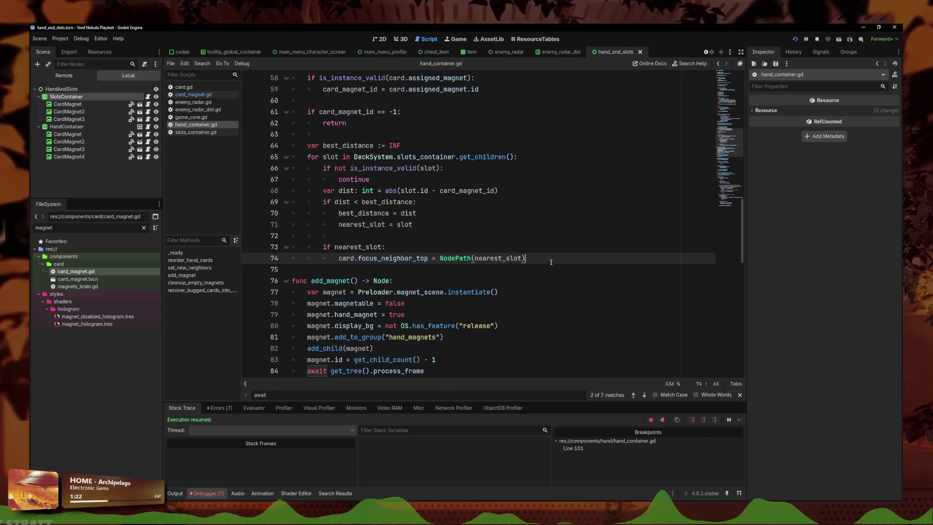
key("Down")
scroll(513, 243, "down", 1)
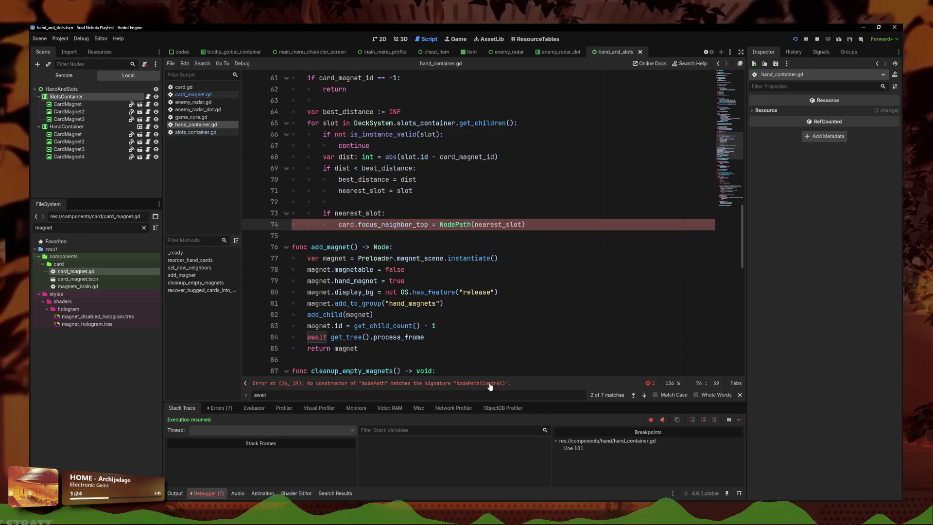
key("ctrl+z")
key("ctrl+z")
key("ctrl+z")
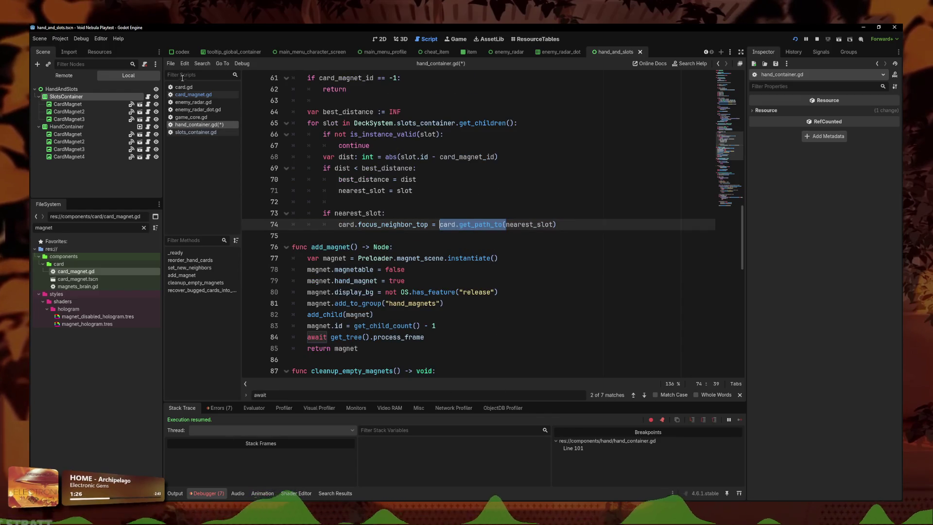
Search all project files for 'card.get_path_to('
left_click(203, 63)
left_click(224, 110)
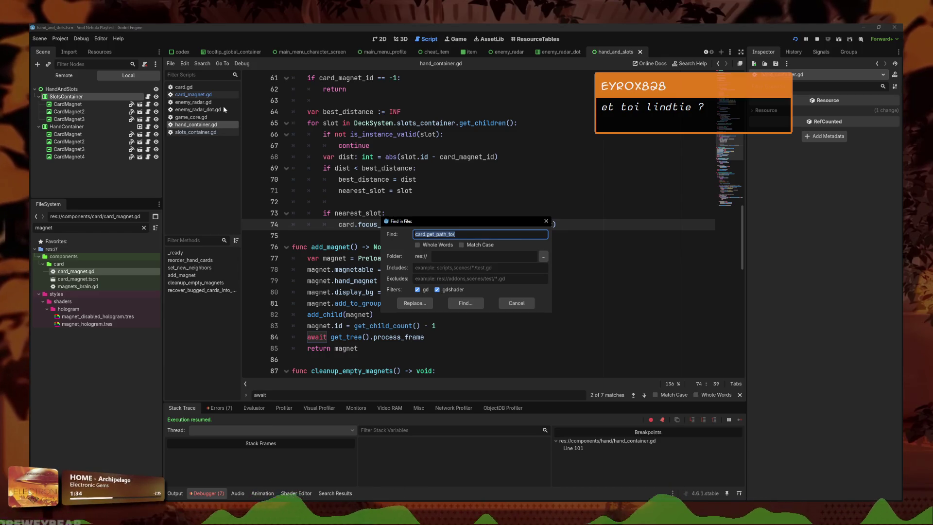
key("Return")
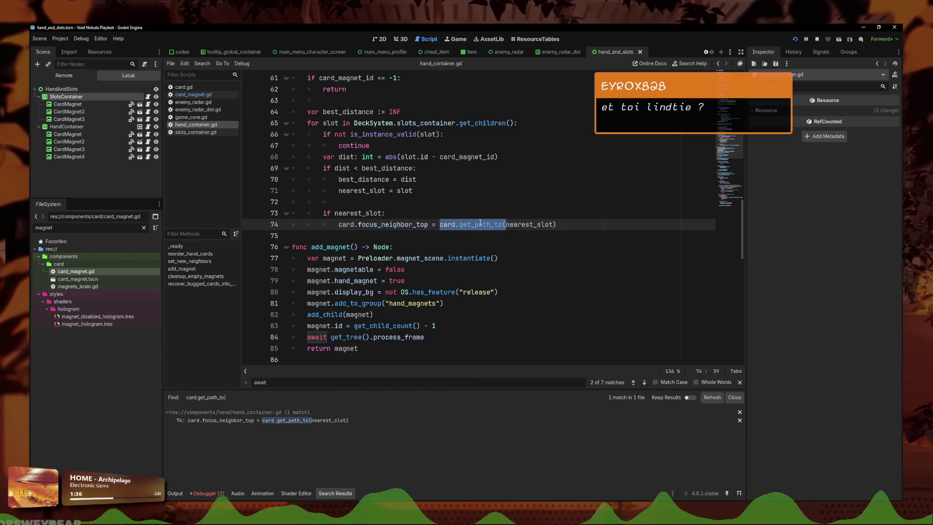
Search the project files for 'neighbor' and browse the 37 matches in 7 files
left_click(208, 65)
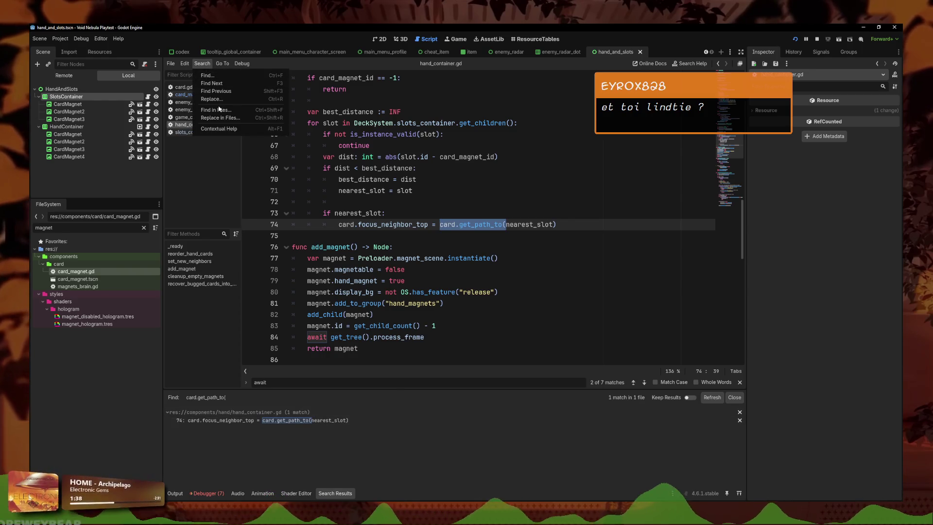
left_click(219, 111)
type("get")
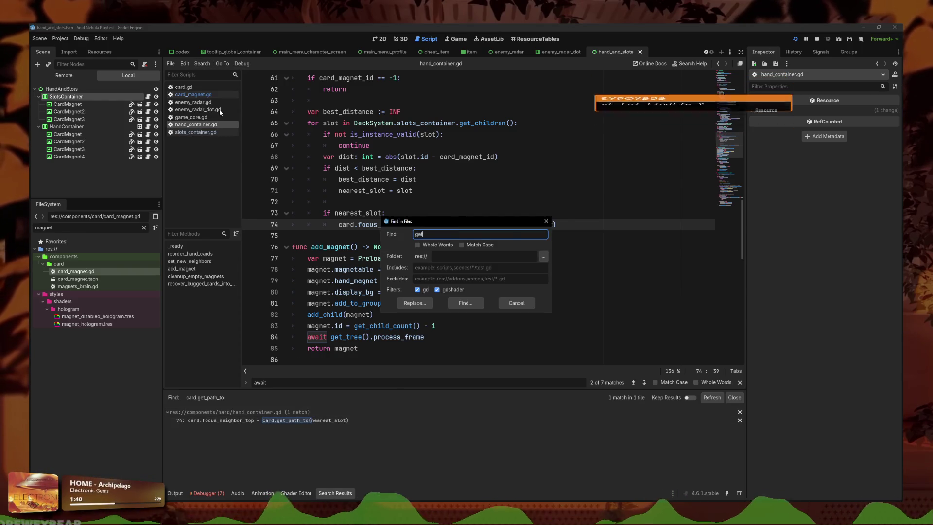
key("BackSpace")
key("BackSpace")
key("BackSpace")
type("neighbor")
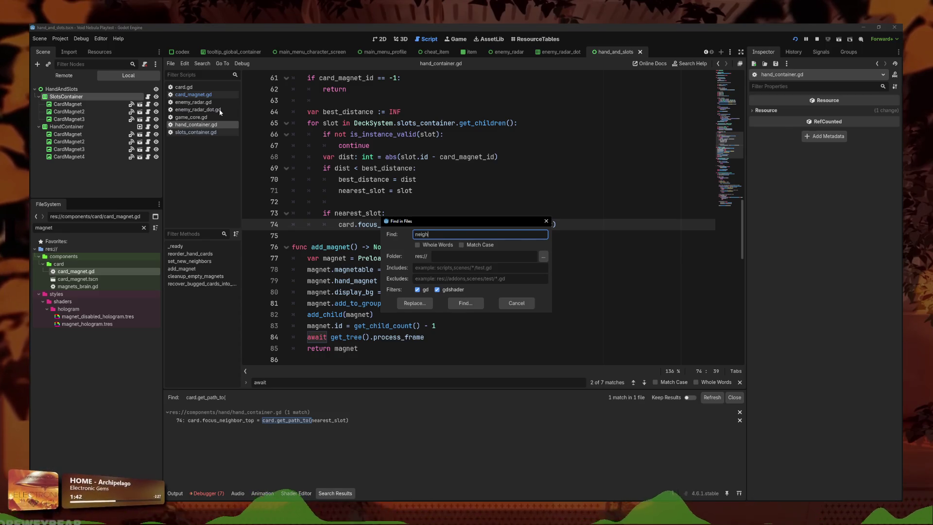
key("Return")
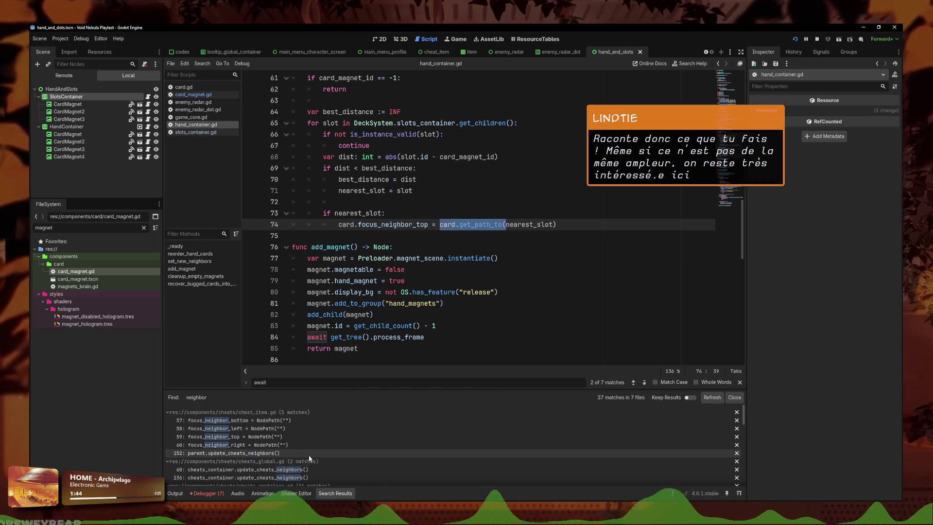
scroll(307, 444, "down", 2)
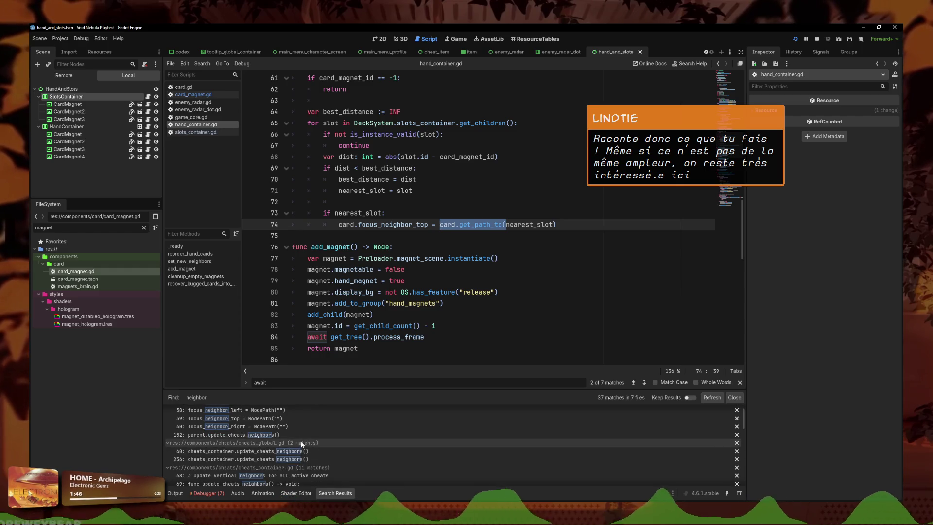
scroll(304, 439, "up", 1)
scroll(300, 434, "down", 5)
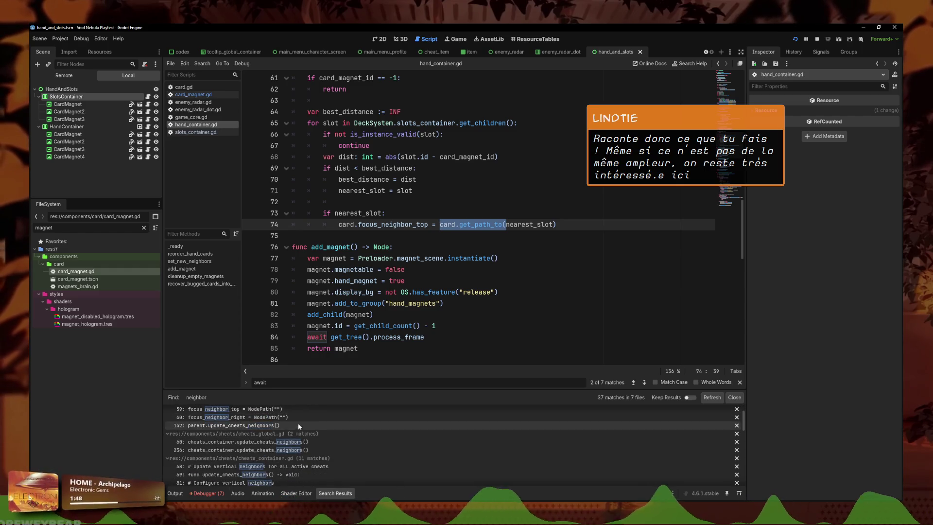
scroll(343, 453, "down", 4)
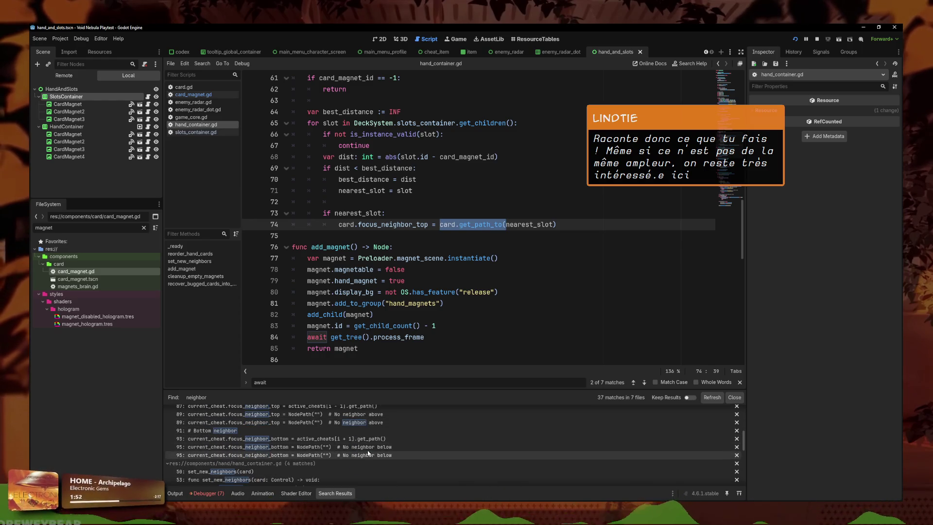
Delete the card.get_path_to( call from line 74
left_click(554, 224)
left_click_drag(506, 224, 440, 224)
key("BackSpace")
Change line 74 to card.focus_neighbor_top = nearest_slot.get_path() and save
left_click(512, 224)
key("BackSpace")
type(".get_path(")
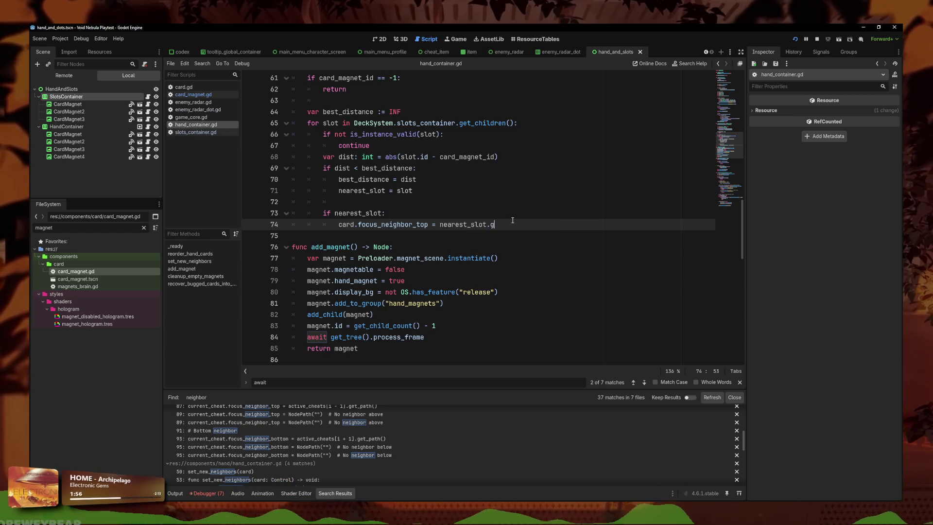
key("ctrl+s")
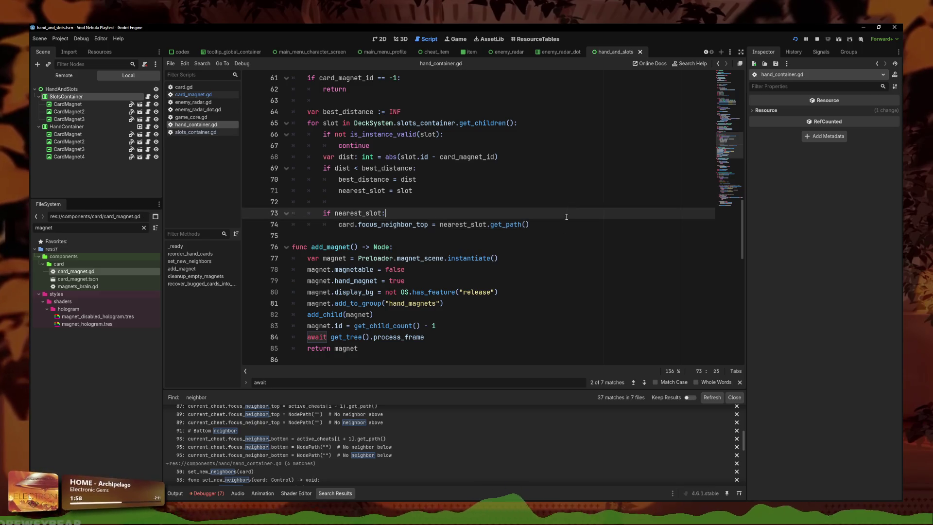
Bring the running game window forward and jump to the set_new_neighbors call on line 50
left_click(408, 247)
mouse_move(321, 515)
left_click(359, 480)
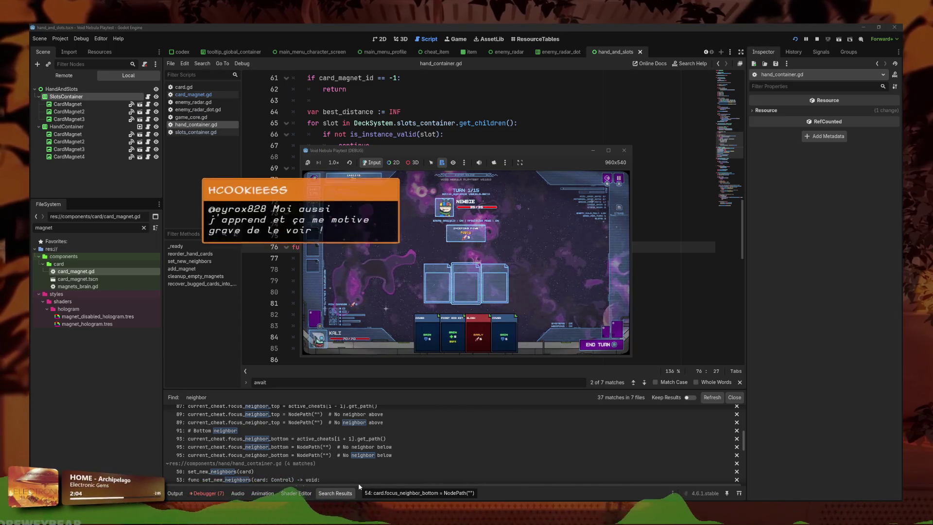
left_click(366, 480)
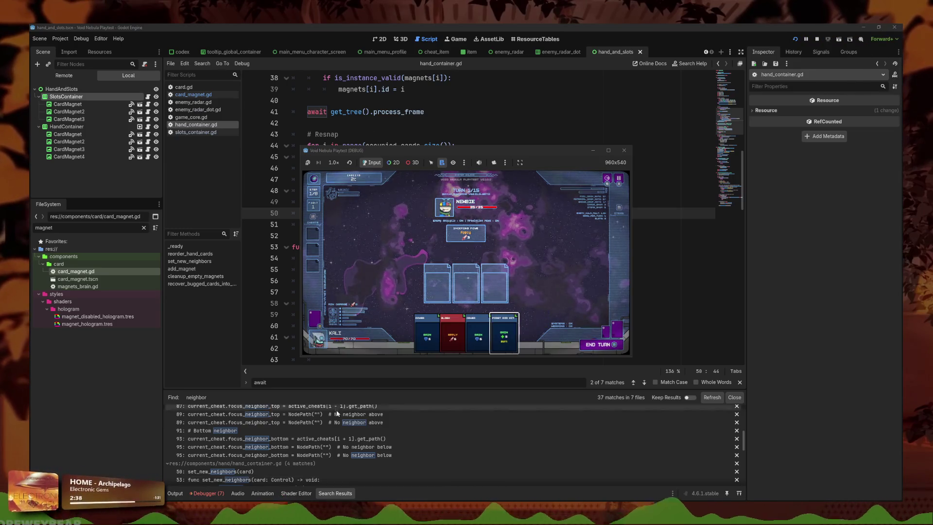
Stop the game and add print("set neighbors", card.name) at the top of set_new_neighbors, then save
key("F8")
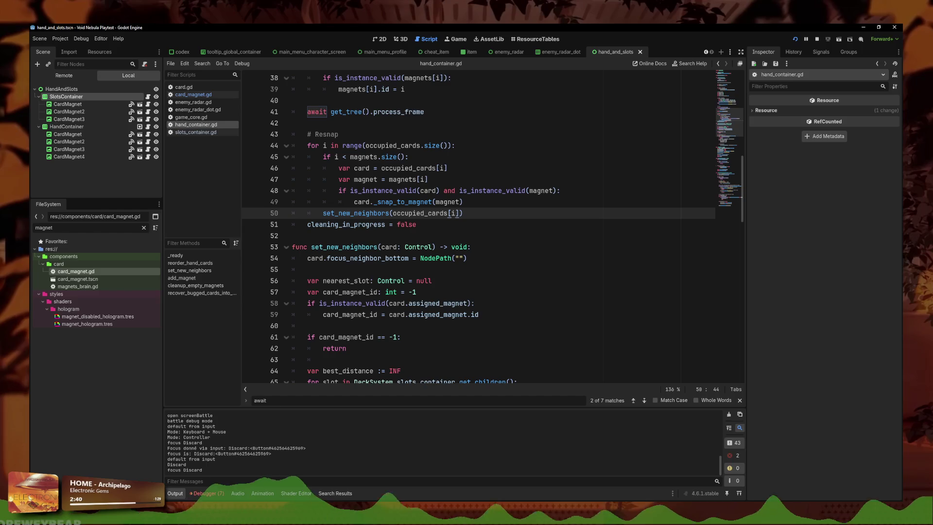
left_click(490, 247)
key("Return")
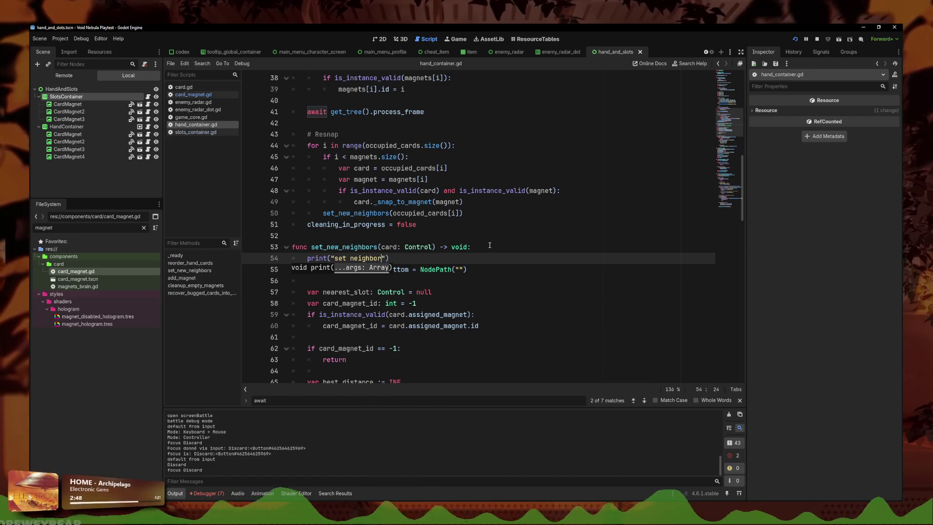
type("s\"")
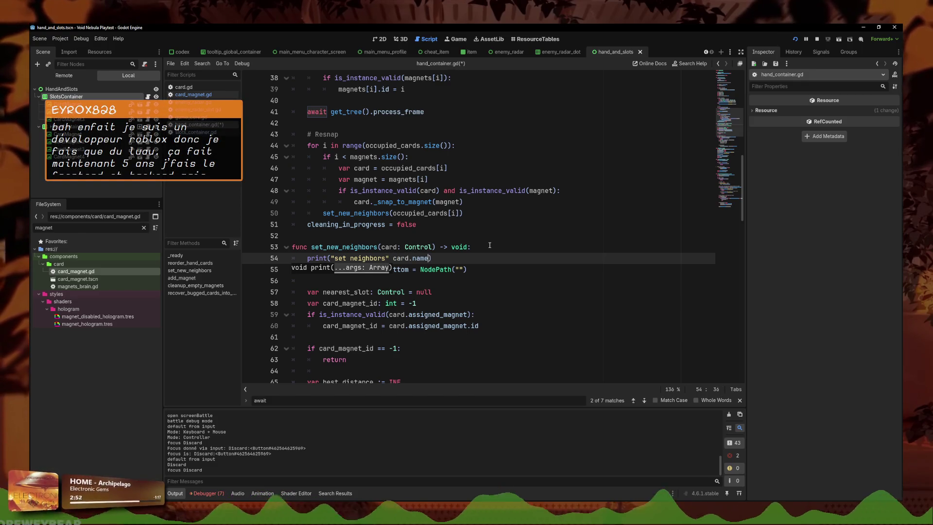
left_click(387, 258)
type(",")
key("ctrl+s")
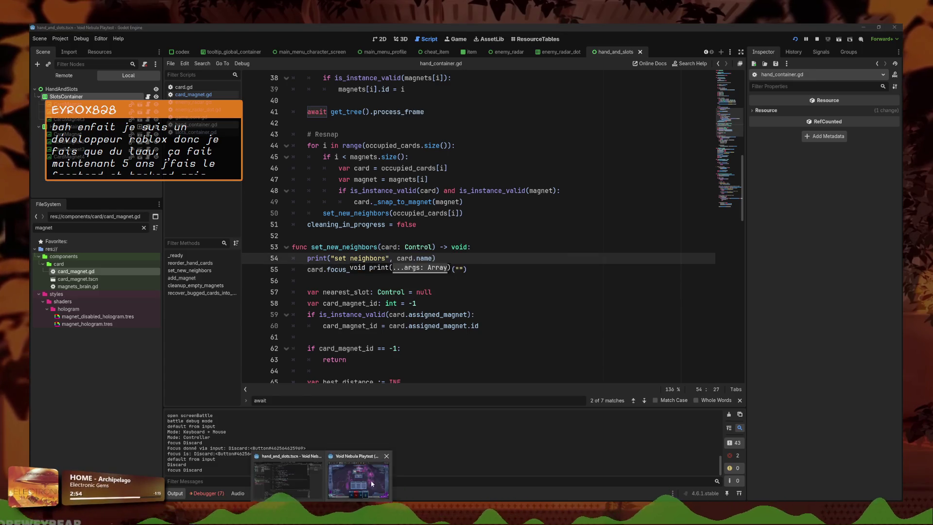
In the game, move card focus from Cover to Slash and try placing Slash in the middle slot
left_click(367, 485)
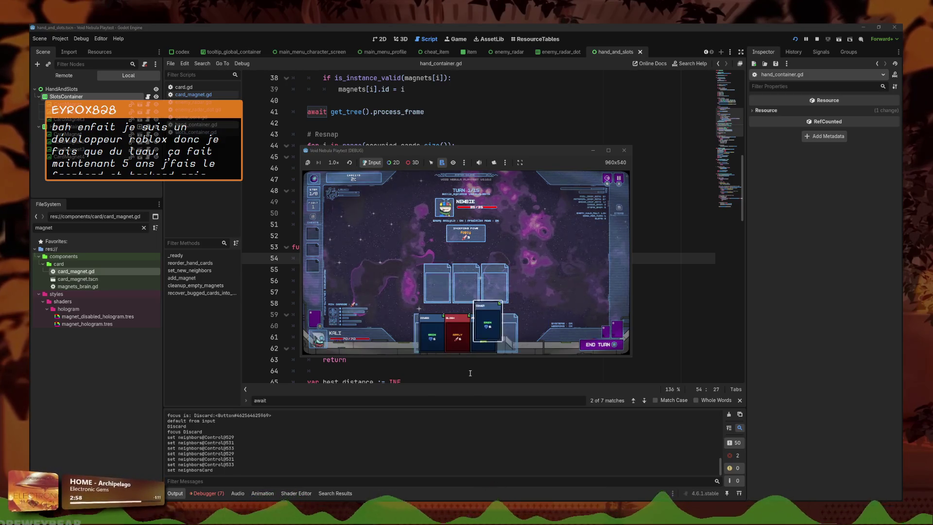
key("Left")
key("Left")
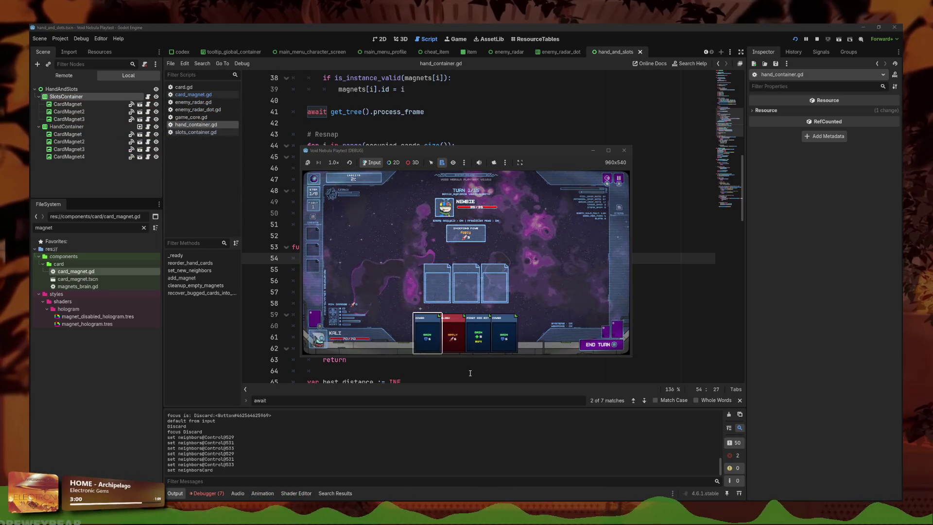
key("Return")
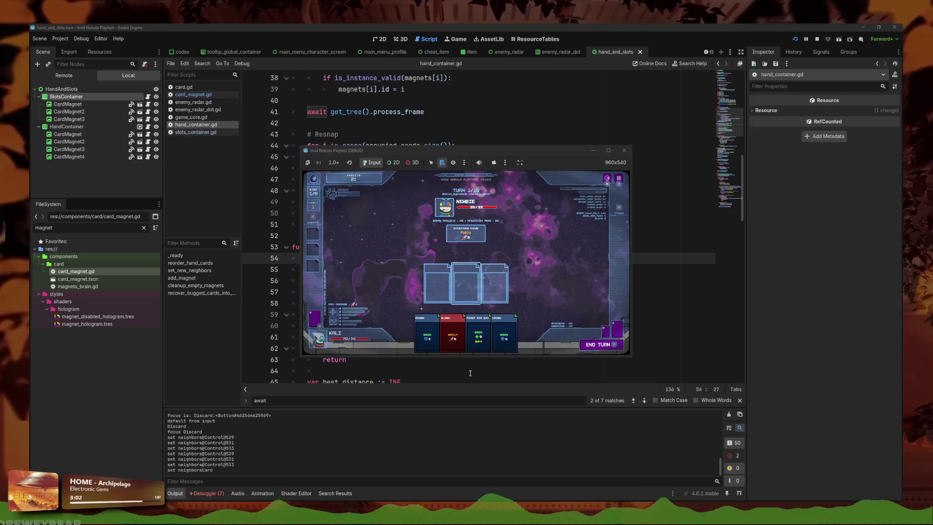
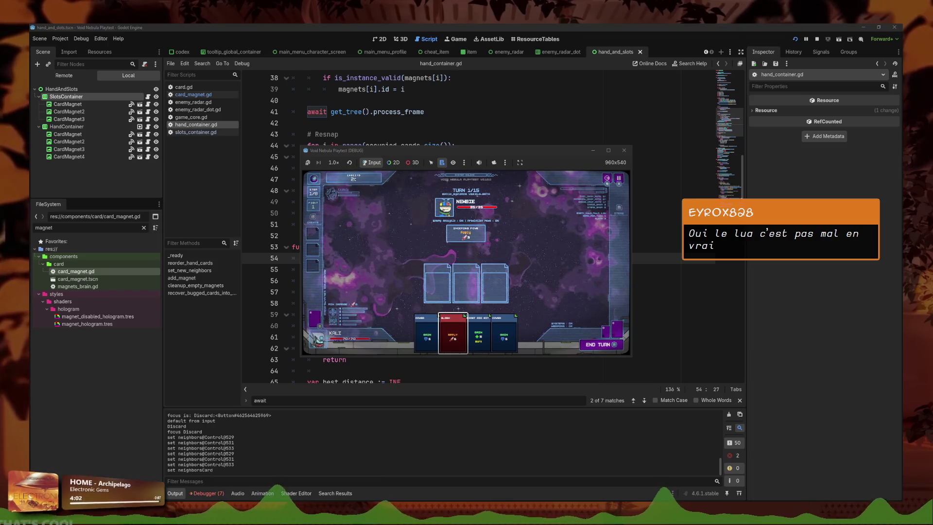
Add a print("helo") debug line inside the nearest_slot check of hand_container.gd
left_click(486, 314)
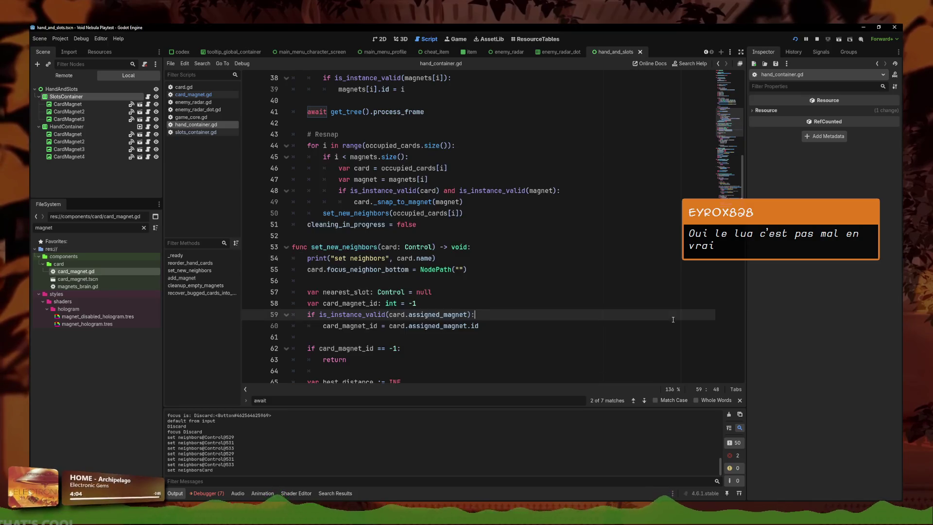
scroll(433, 250, "down", 9)
scroll(433, 250, "up", 3)
left_click(440, 277)
key("Return")
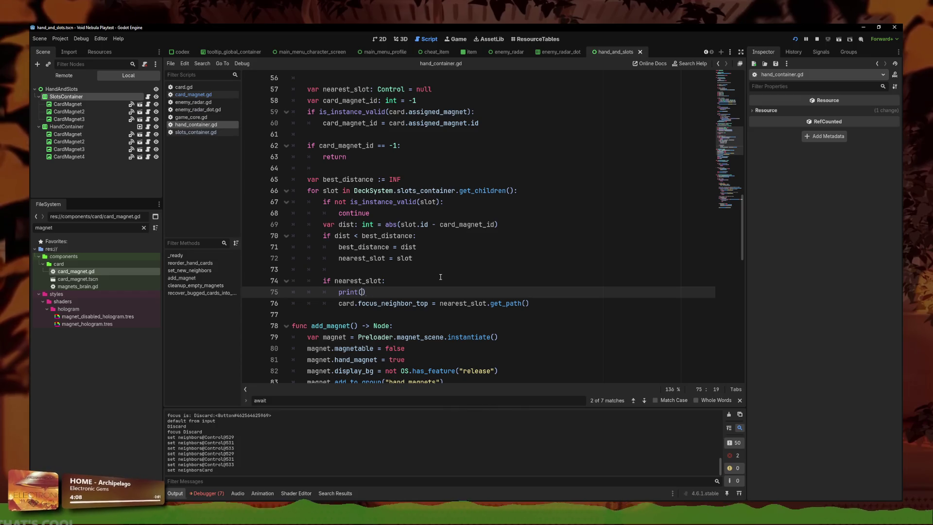
type("\"helo")
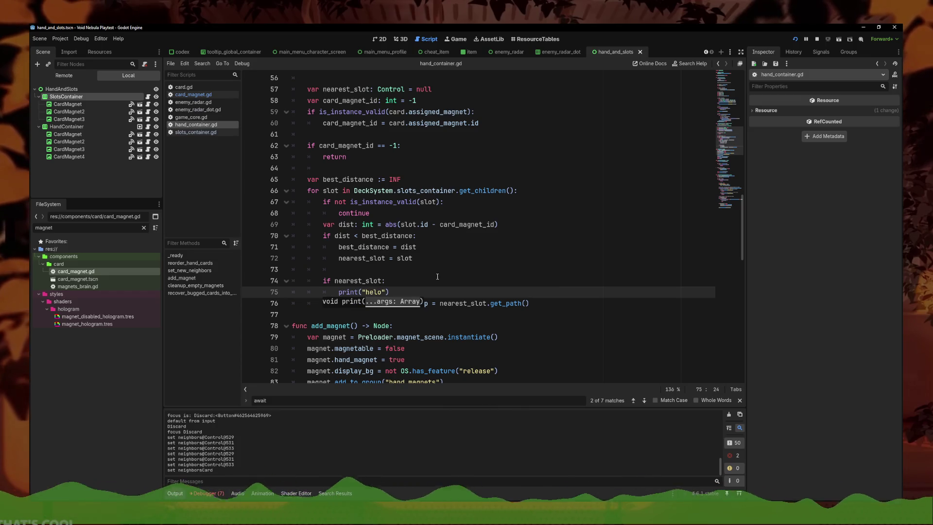
Run the game, play the SLASH card into the first slot, then move the game window aside
key("F5")
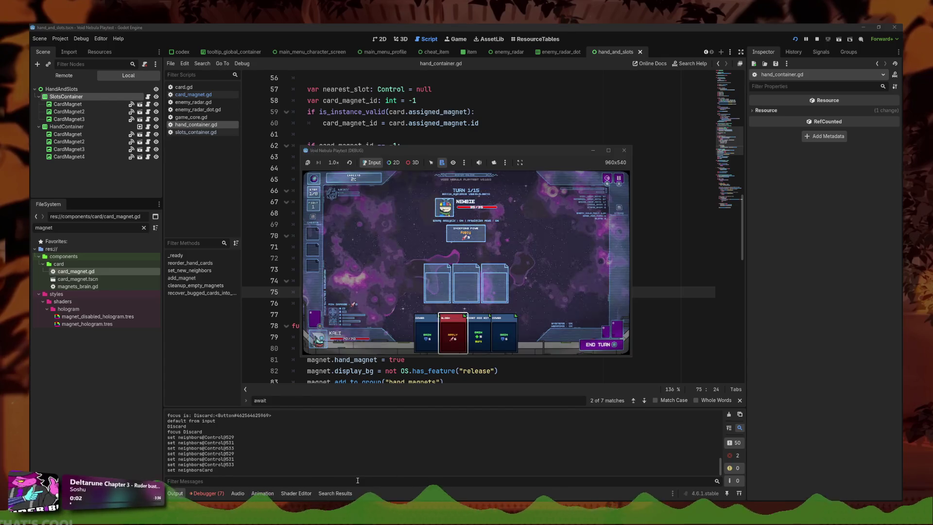
key("Return")
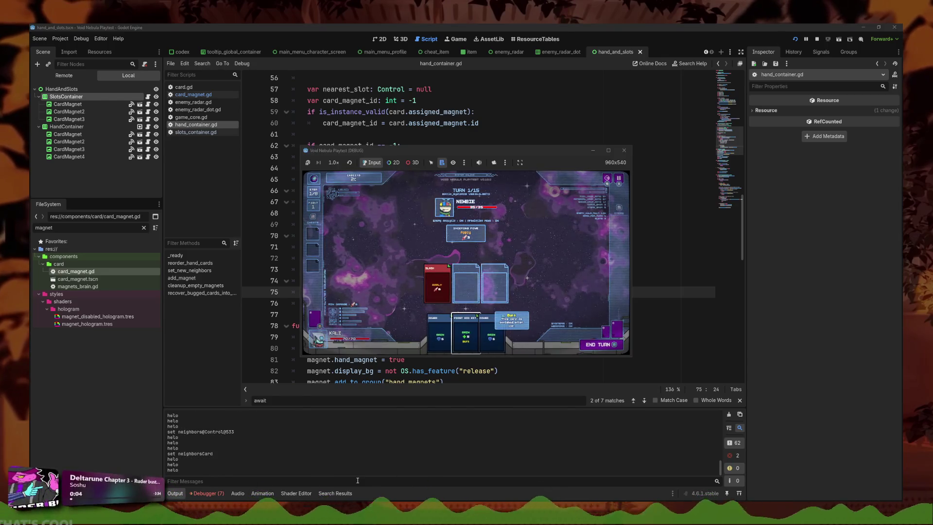
key("Left")
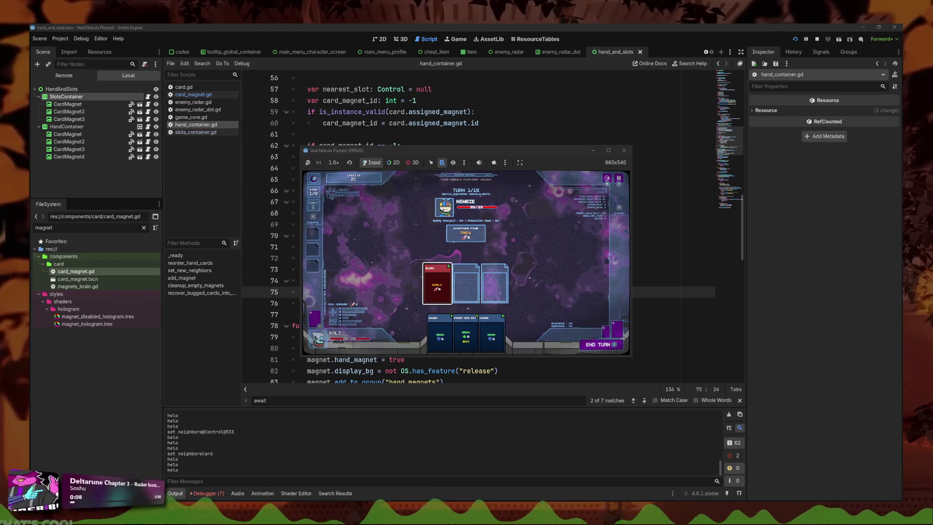
left_click_drag(481, 154, 709, 183)
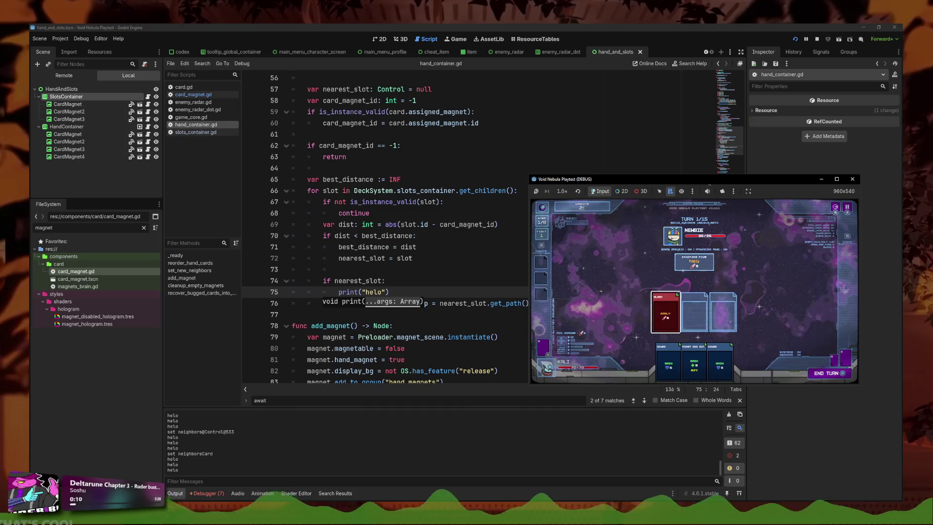
left_click(446, 292)
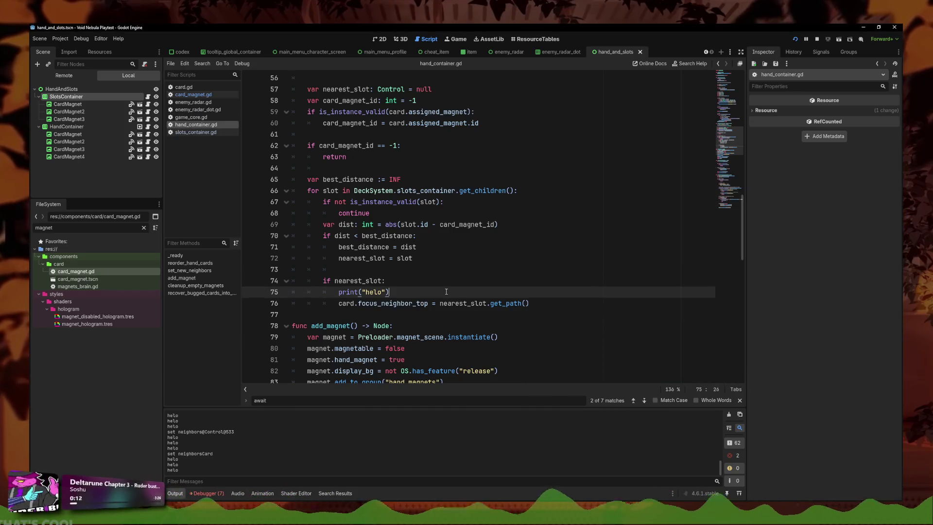
Unindent the nearest_slot block on lines 74–76 out of the for loop with Shift+Tab
left_click(411, 311)
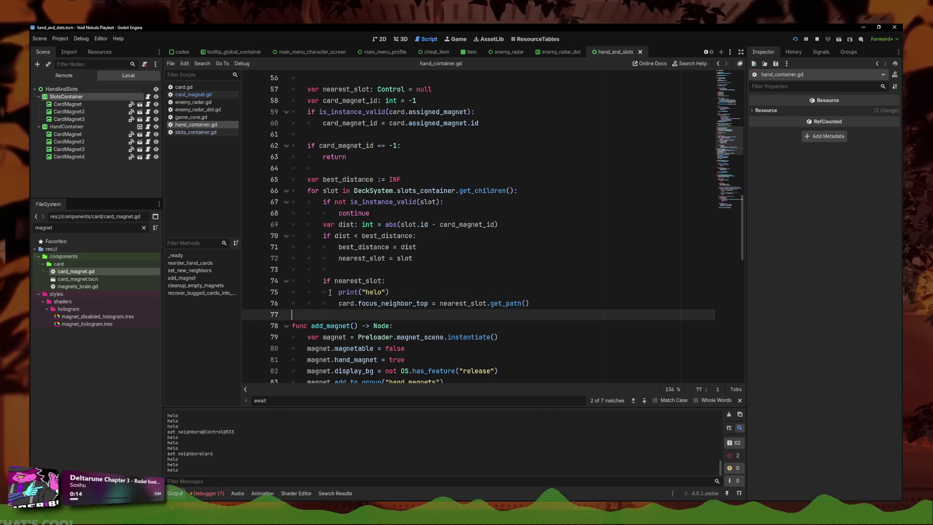
left_click(324, 280)
scroll(340, 233, "up", 1)
scroll(334, 290, "down", 1)
key("shift+Tab")
left_click(340, 293)
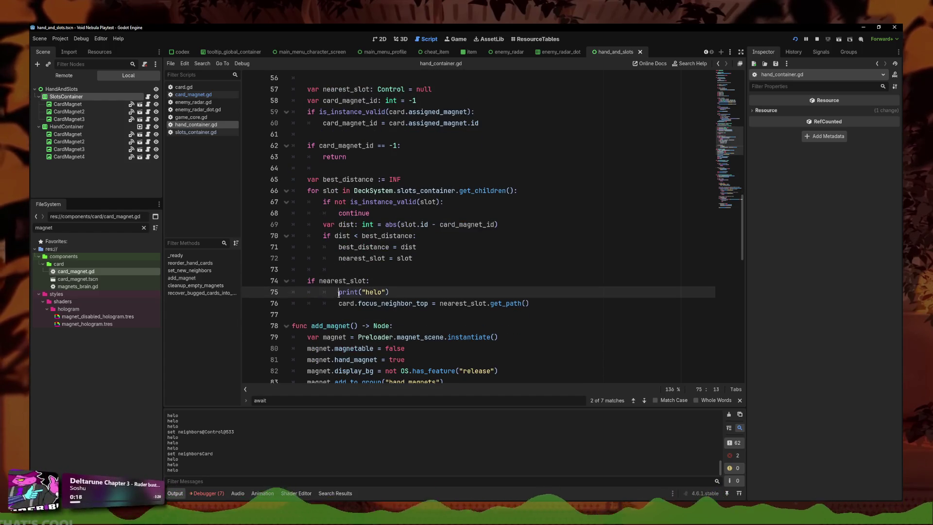
key("shift+Tab")
left_click(340, 302)
key("shift+Tab")
Relaunch the game and test card focus moving between hand cards and slots
key("F5")
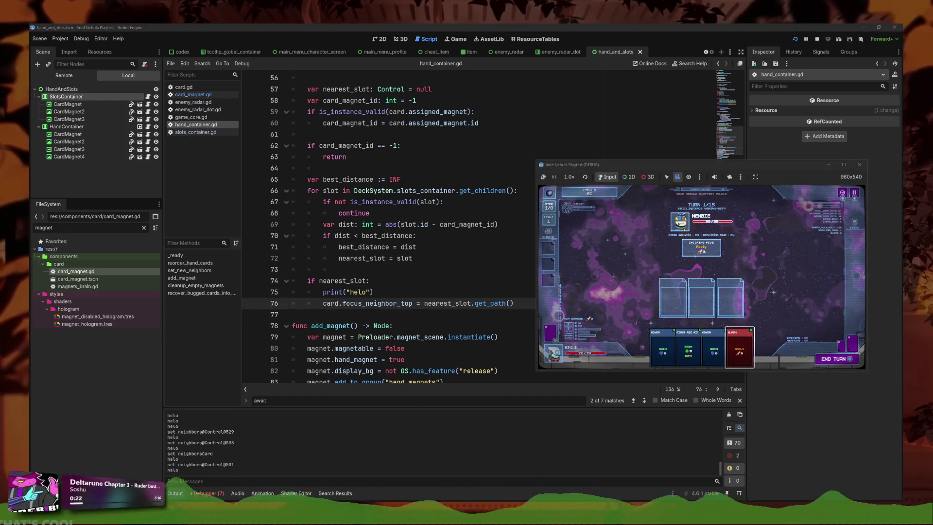
key("Left")
key("Left")
key("Left")
key("Right")
key("Right")
key("Right")
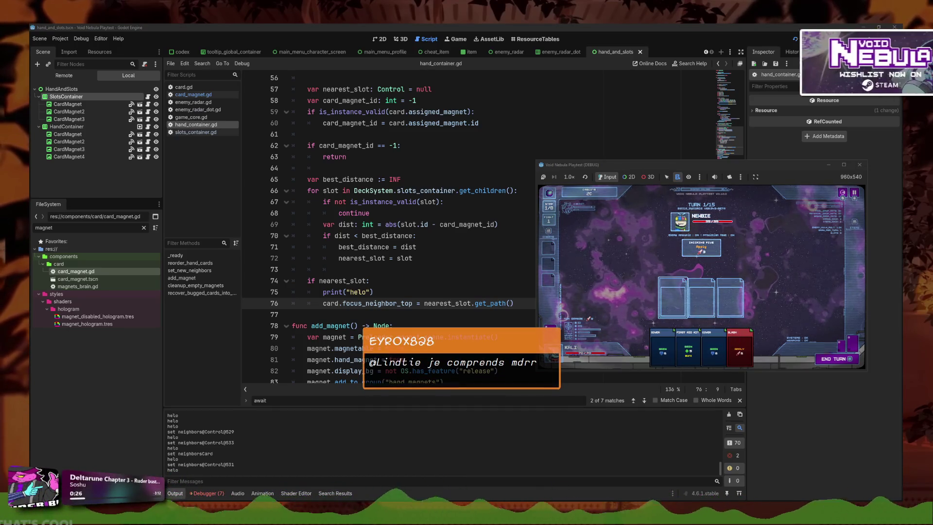
key("Up")
key("Down")
key("Left")
key("Up")
key("Down")
key("Up")
key("Down")
key("Up")
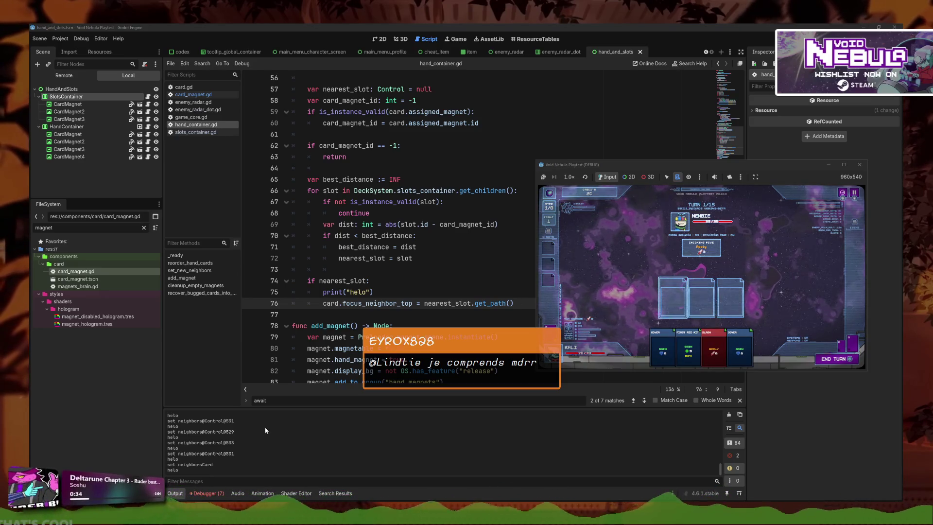
Start an empty print() call on a new line 77 below the focus assignment
left_click(394, 333)
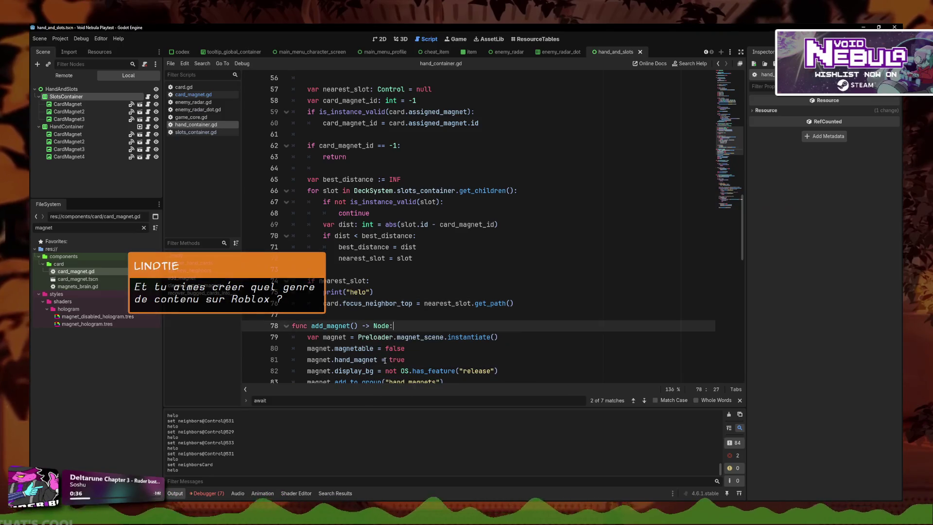
left_click(506, 303)
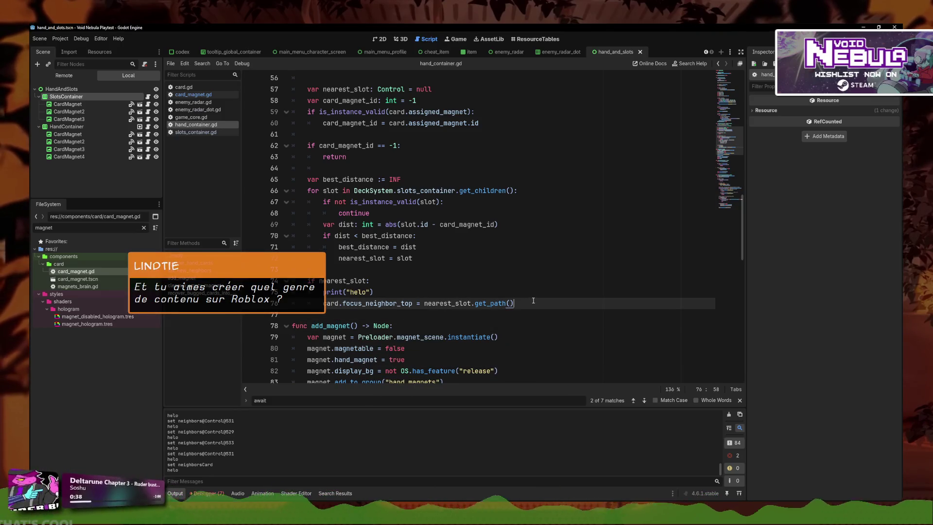
key("Return")
type("print(")
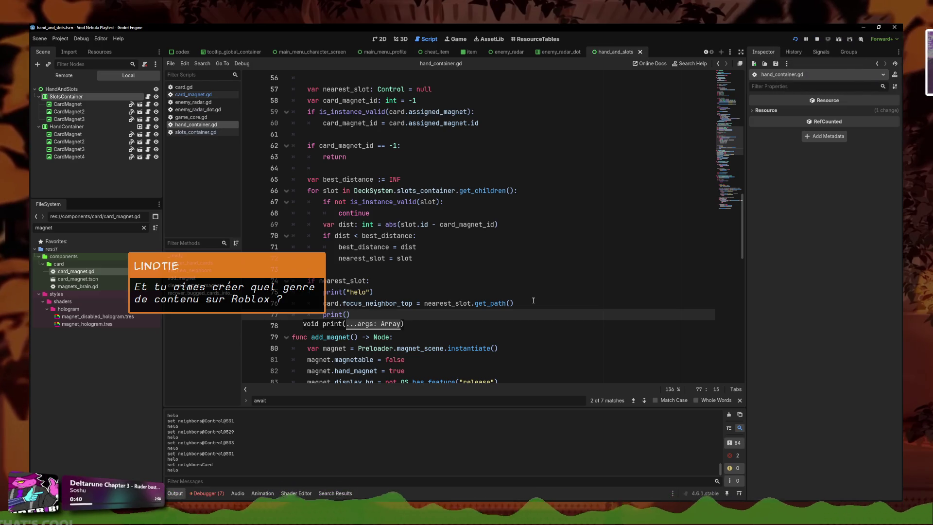
Copy card.focus_neighbor_top into the print() call on line 77
left_click_drag(412, 303, 323, 303)
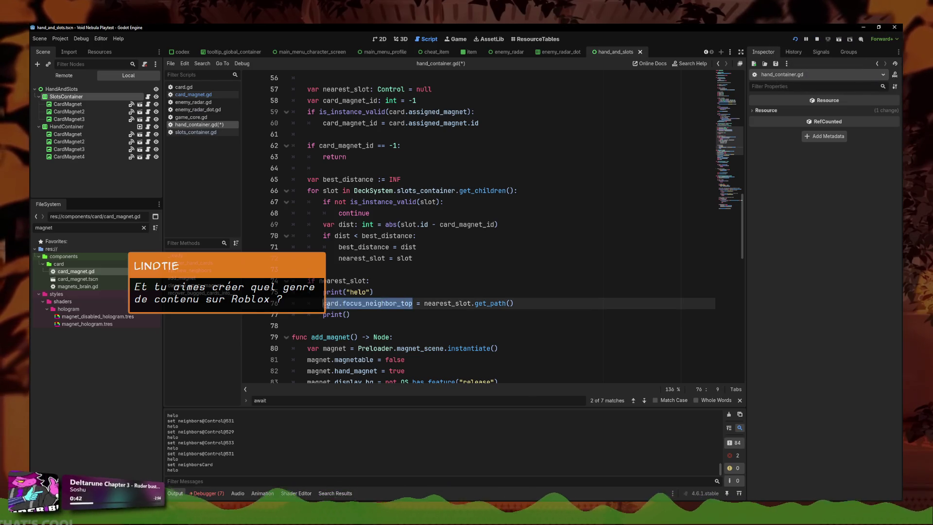
key("ctrl+c")
left_click(346, 314)
key("ctrl+v")
Run the game, move focus between slot cards and the First Aid Kit card, then stop it
key("F5")
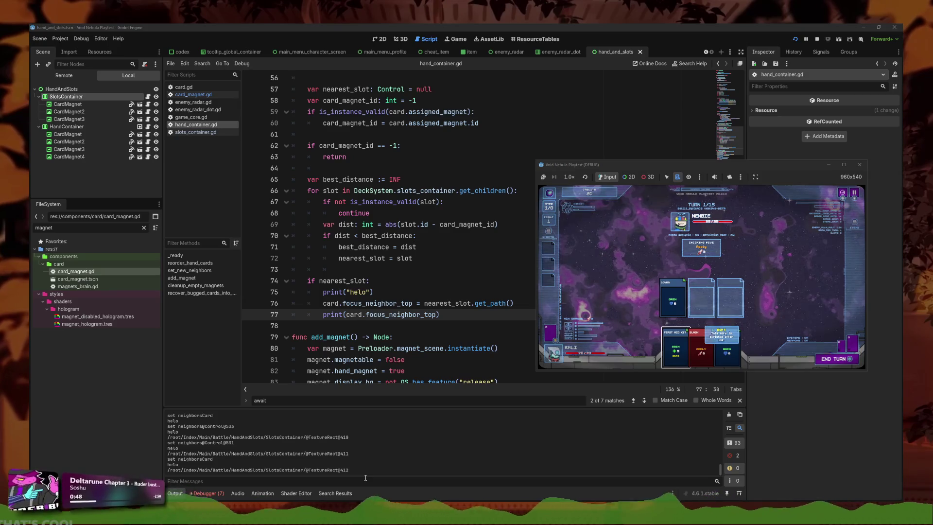
key("Up")
key("Down")
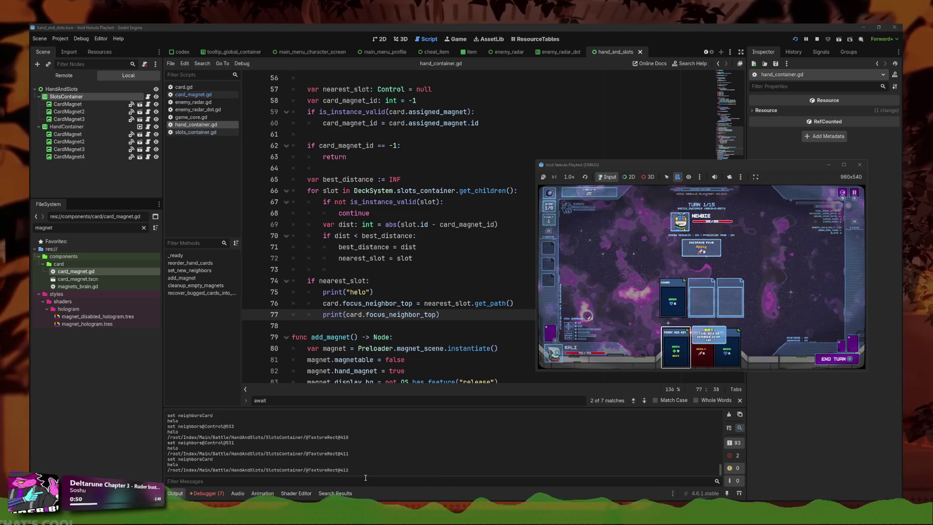
key("Up")
key("Down")
key("Up")
key("Down")
key("Left")
key("Up")
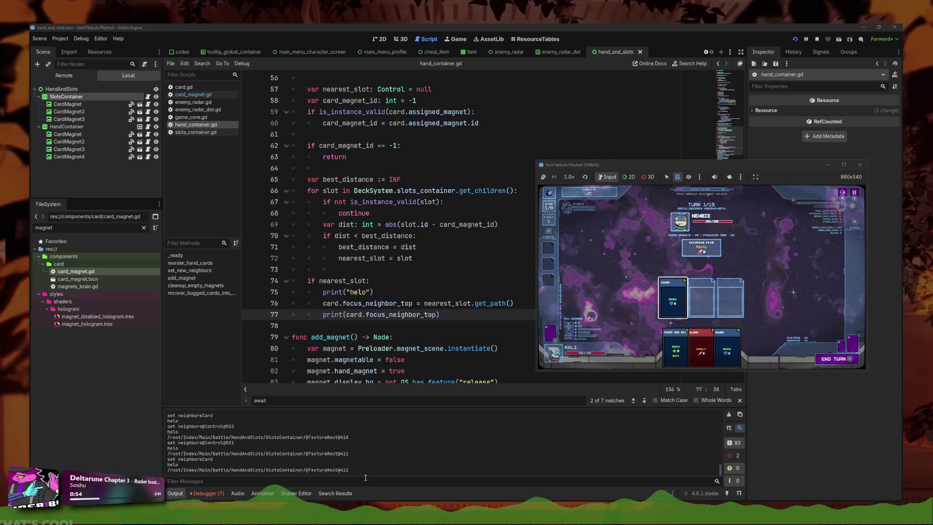
key("Down")
key("Up")
key("Down")
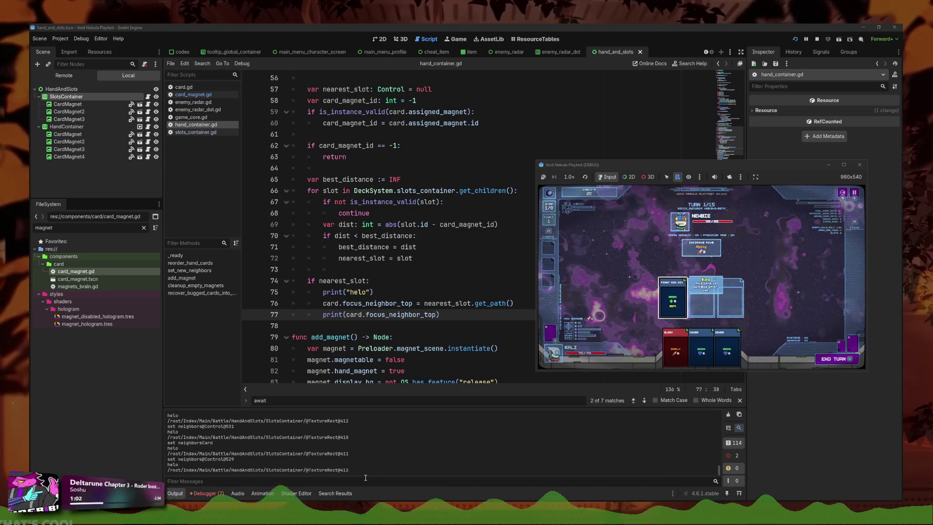
key("Left")
key("Left")
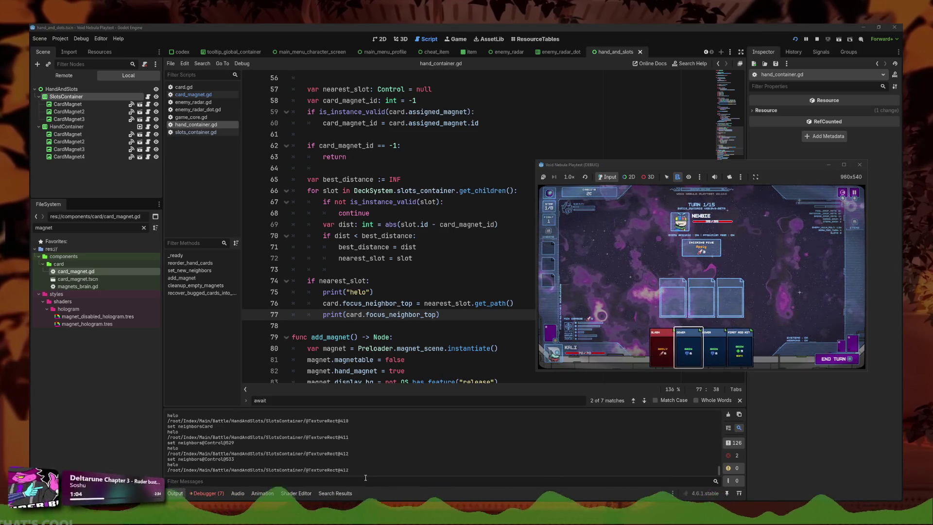
key("F8")
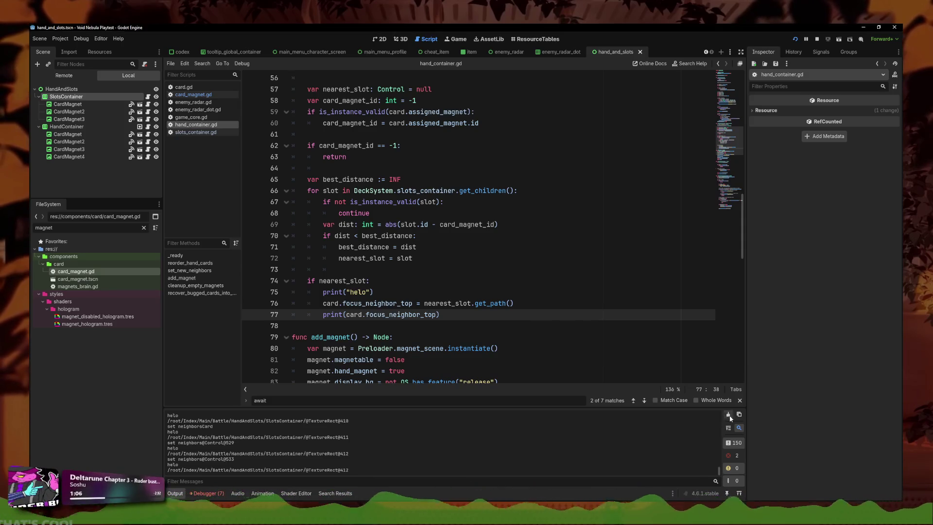
Relaunch the game, play the Cover card into the first slot, and return it to the hand
key("F5")
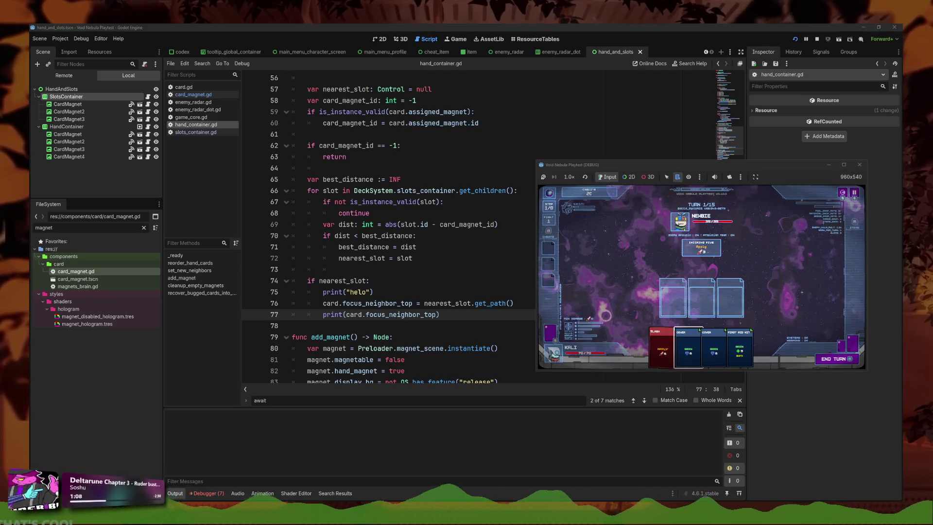
key("Left")
key("Right")
key("Right")
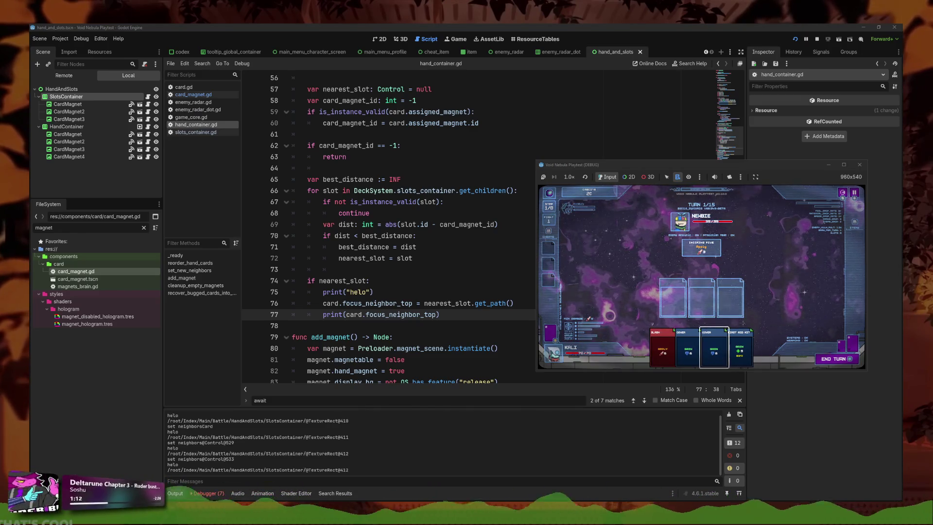
key("Return")
key("Up")
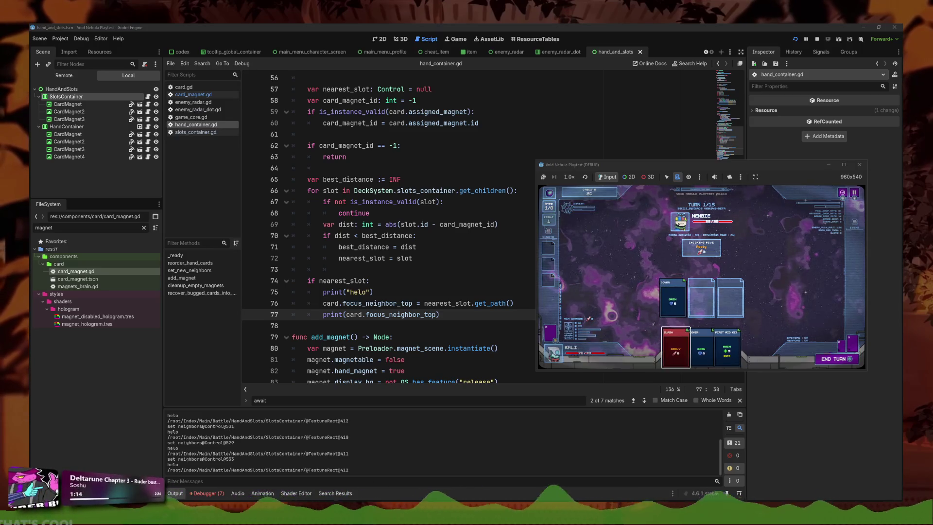
key("Return")
Comment out the focus_neighbor_top print on line 77, then keep returning slotted Cover cards in the game
left_click(424, 316)
key("ctrl+k")
key("alt+Tab")
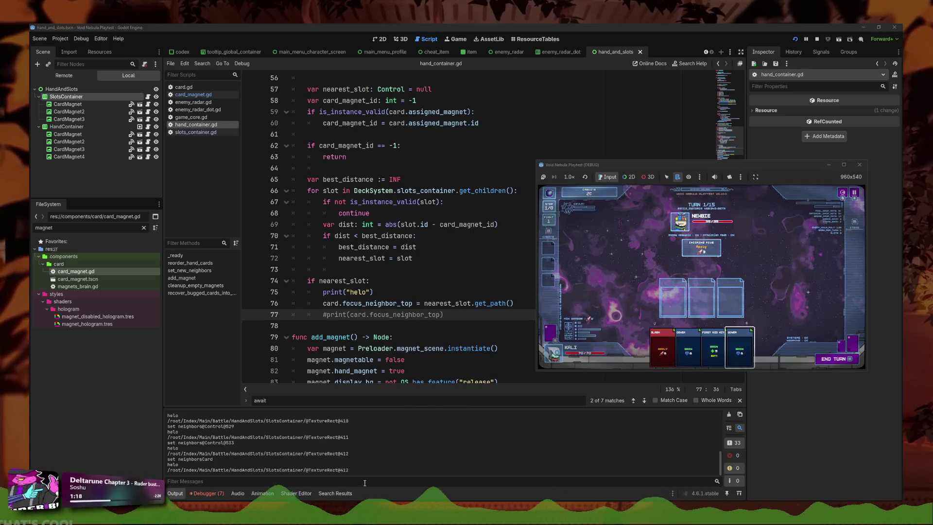
key("Right")
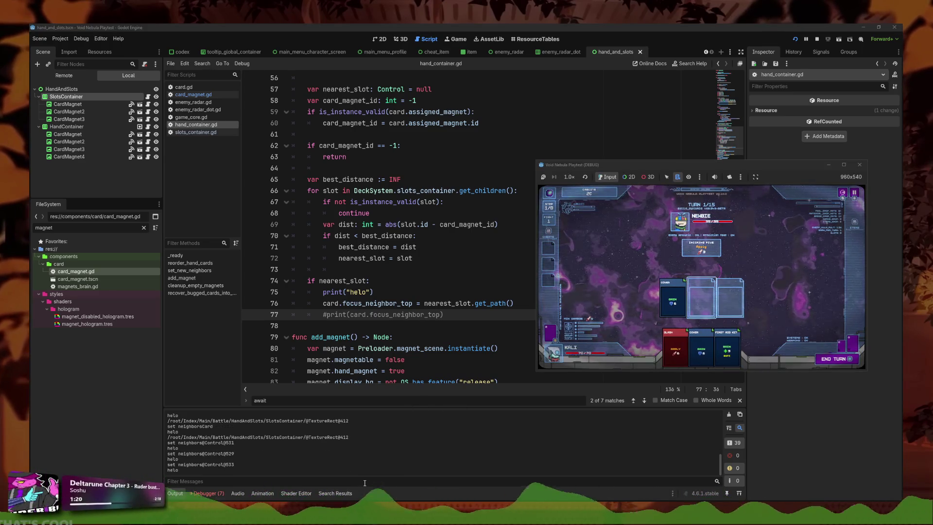
key("Up")
key("Return")
key("Down")
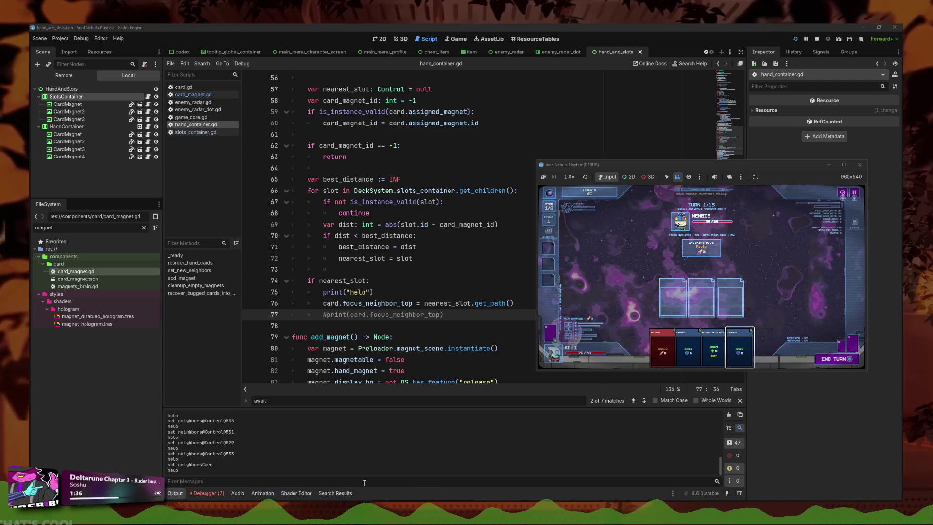
Exit via the pause menu, start a new run, and browse radar contacts ALLOY, NEWBIE and the unknown one
key("Left")
key("Left")
key("Escape")
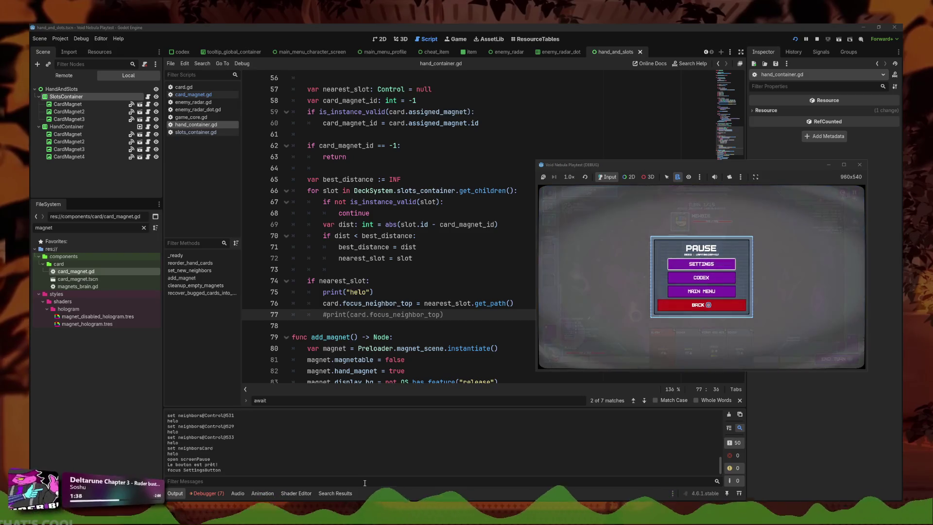
key("Return")
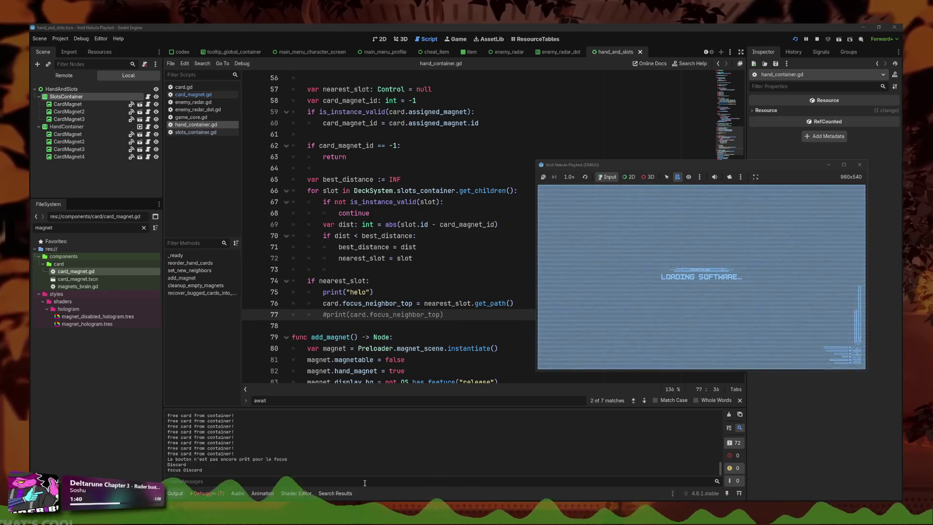
key("Down")
key("Return")
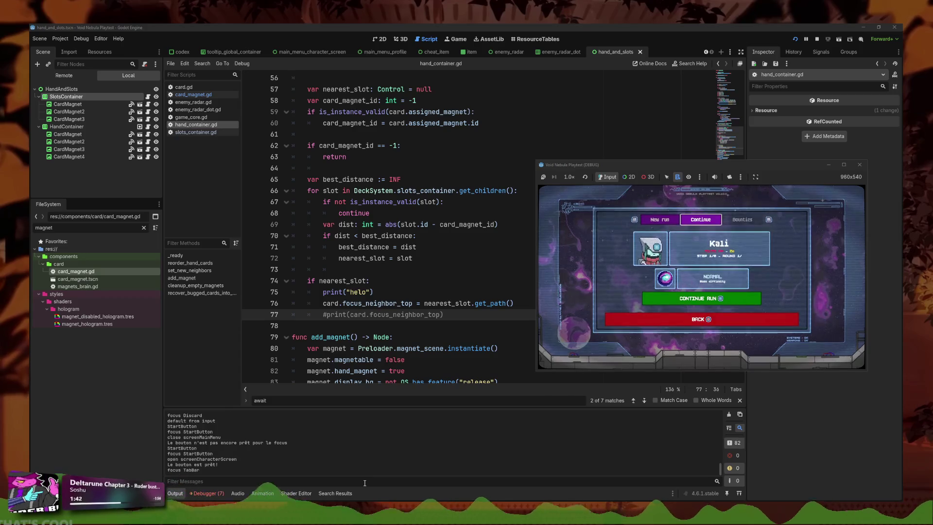
key("Return")
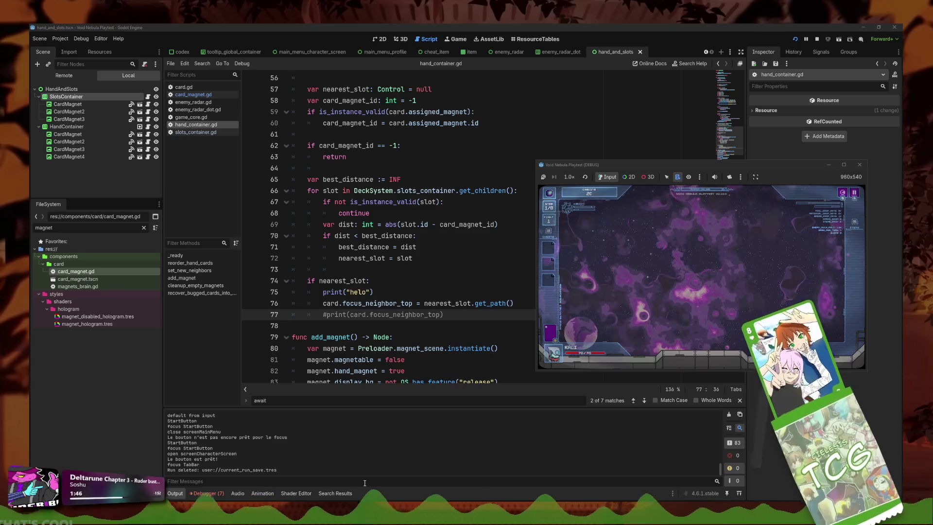
key("Left")
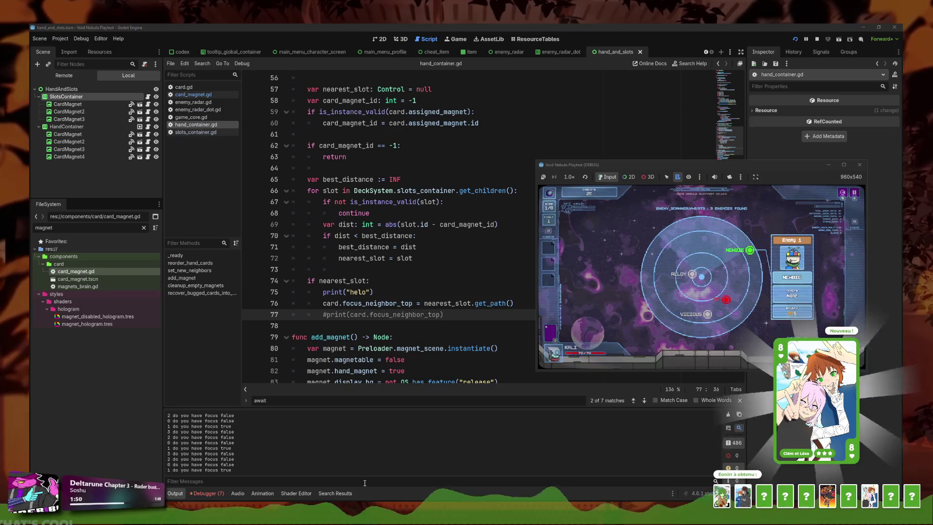
key("Right")
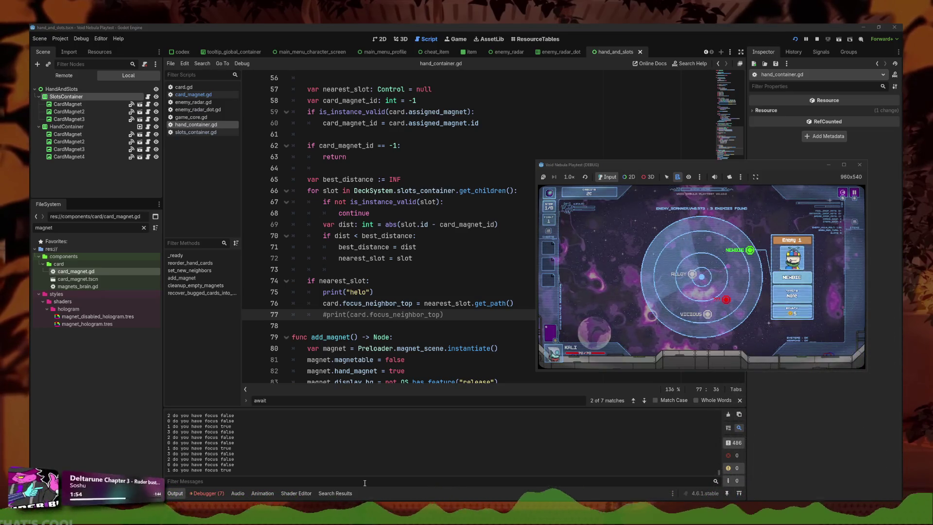
key("Down")
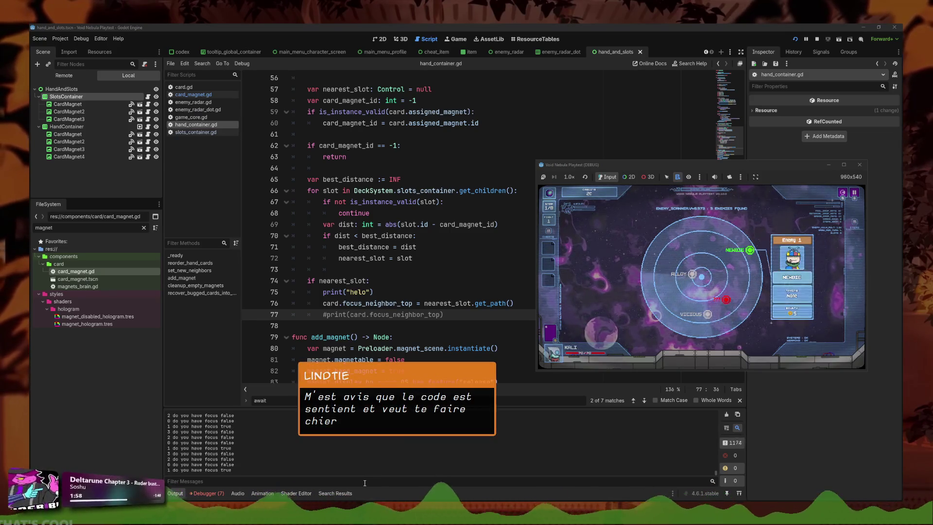
Enter the battle against NEWBIE and cycle focus through Critical Shot and Cover cards
key("Return")
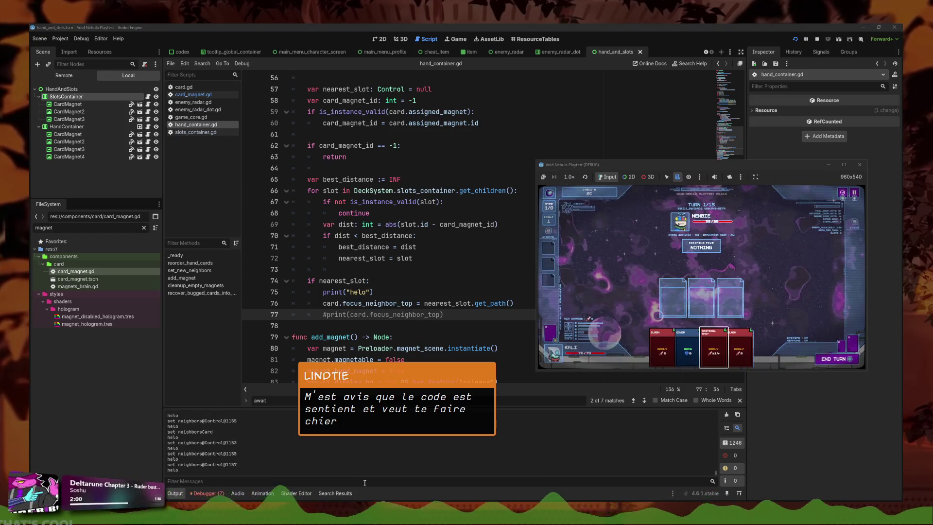
key("Right")
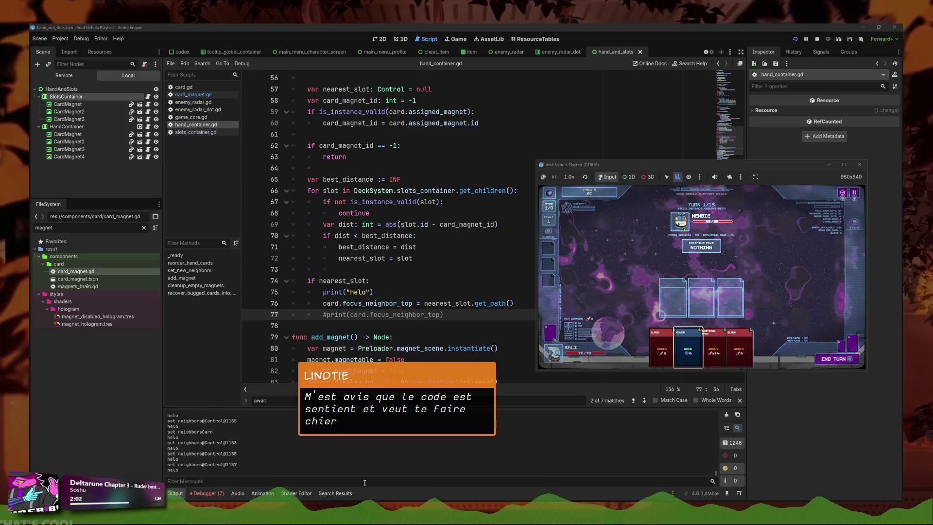
key("Right")
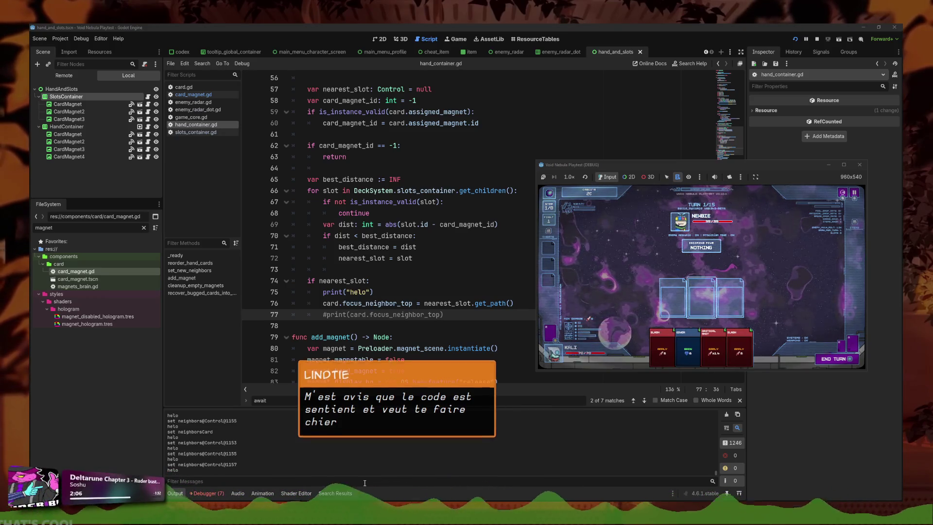
key("Down")
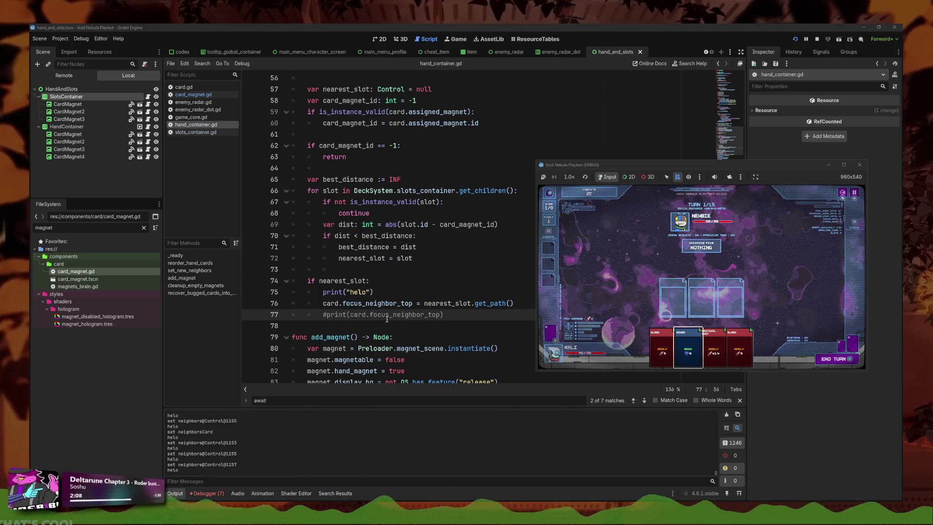
Stop the game, uncomment the print on line 77 with Ctrl+K, and relaunch
key("F8")
left_click(406, 314)
key("ctrl+k")
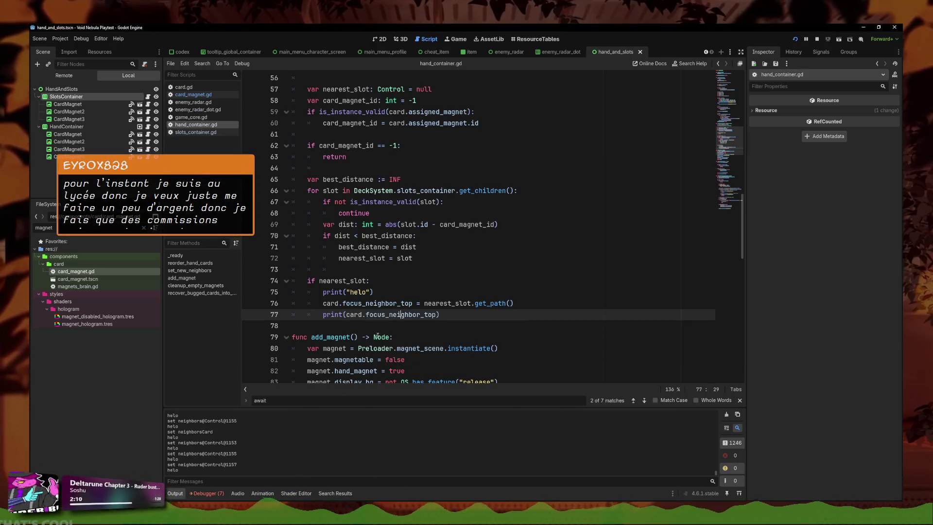
key("F5")
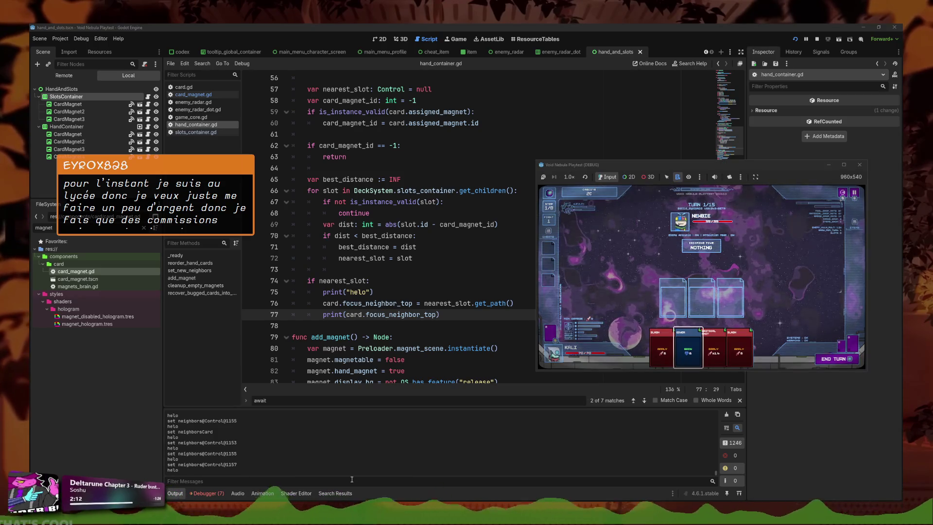
Go from the pause menu to the main menu, press Play, and start a new run
key("Escape")
key("Return")
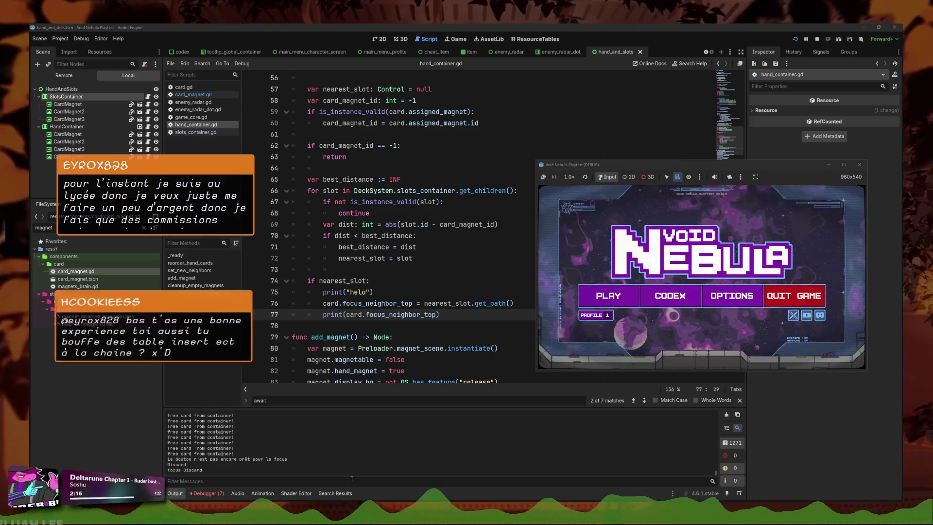
key("Return")
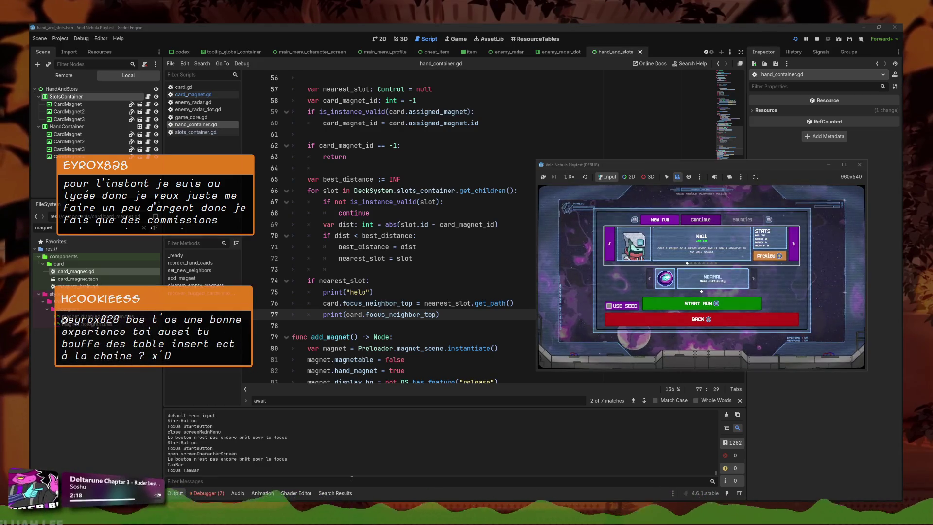
key("Return")
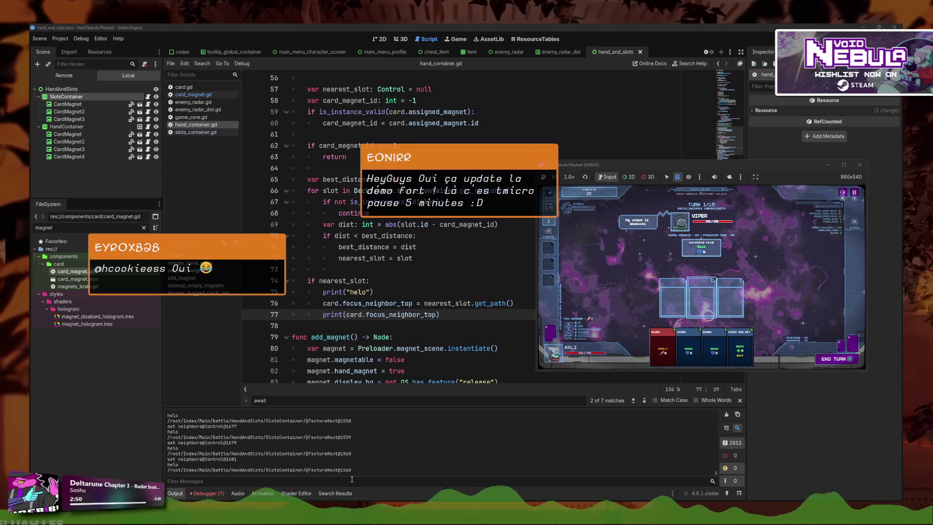
Scroll through the logged focus paths in Output, then bring the script editor to the front
scroll(347, 467, "up", 5)
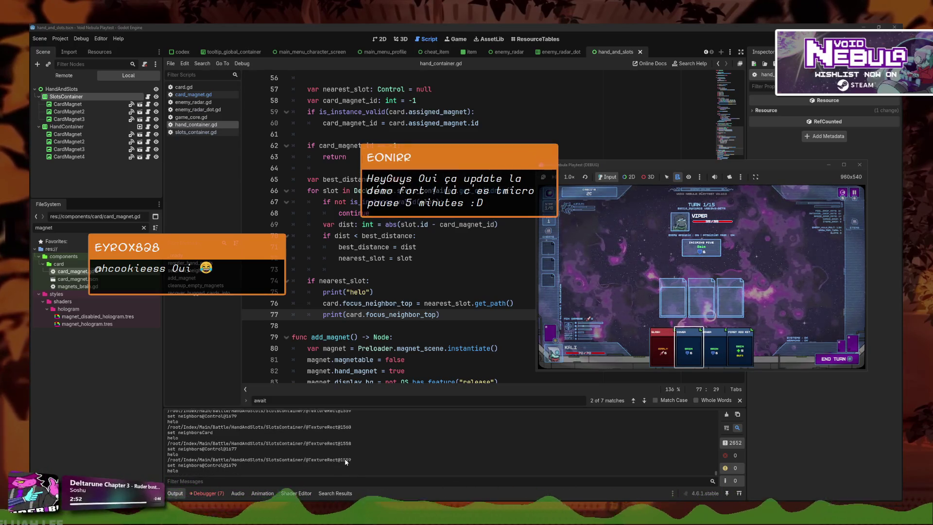
scroll(341, 454, "down", 3)
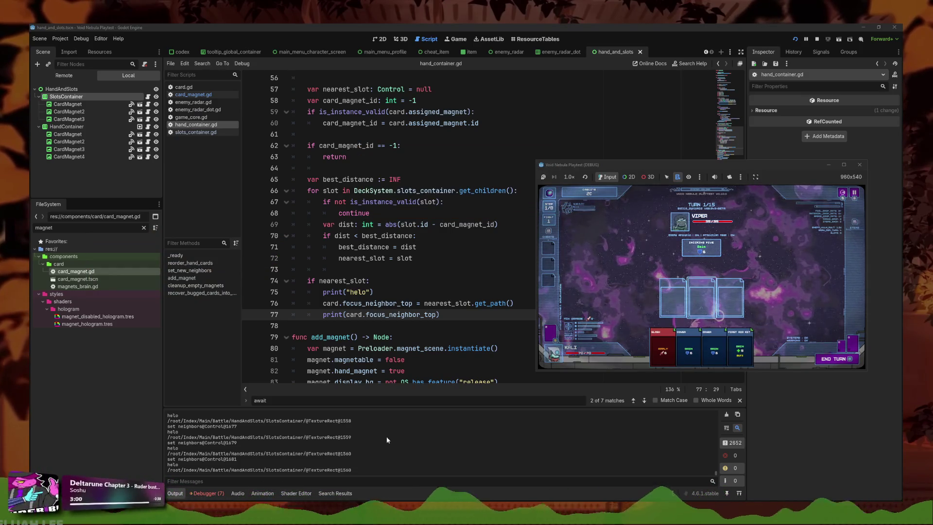
left_click(449, 315)
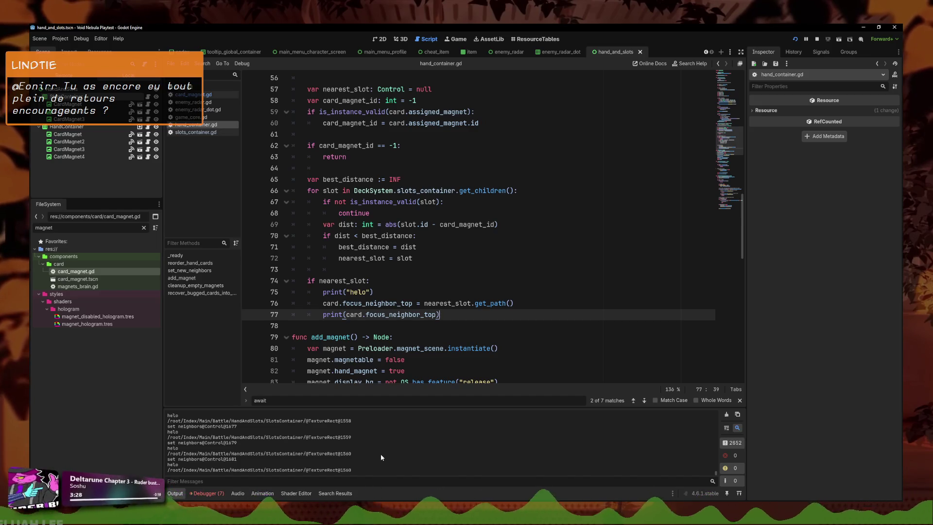
Insert .button into the card reference of the print statement on line 77
left_click(428, 337)
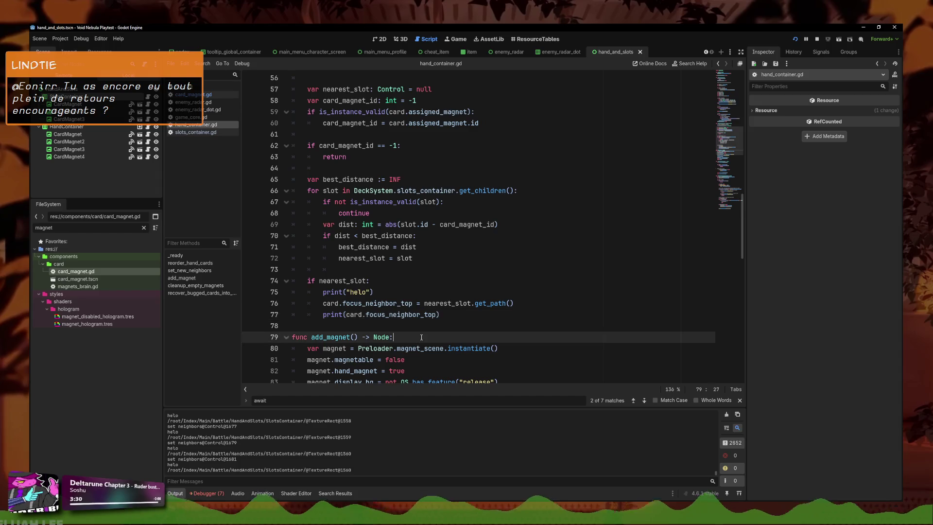
left_click(431, 326)
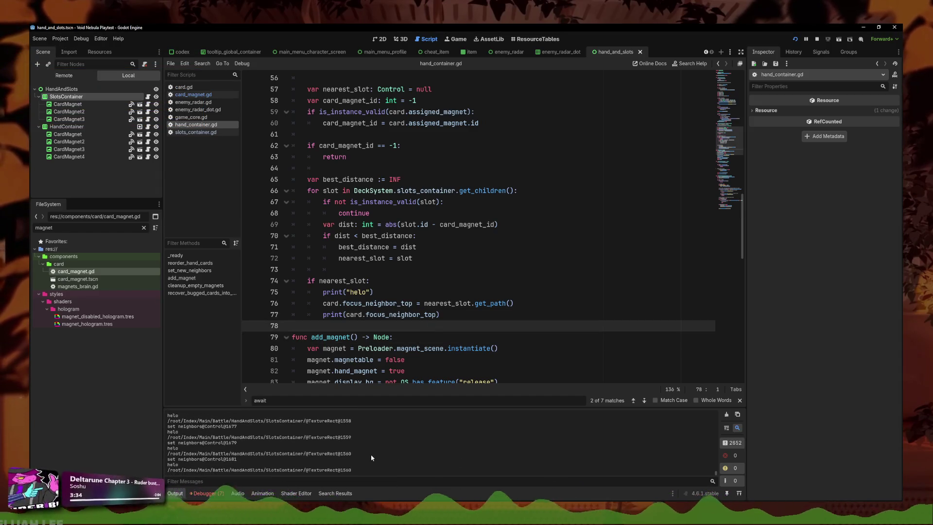
left_click_drag(452, 314, 323, 314)
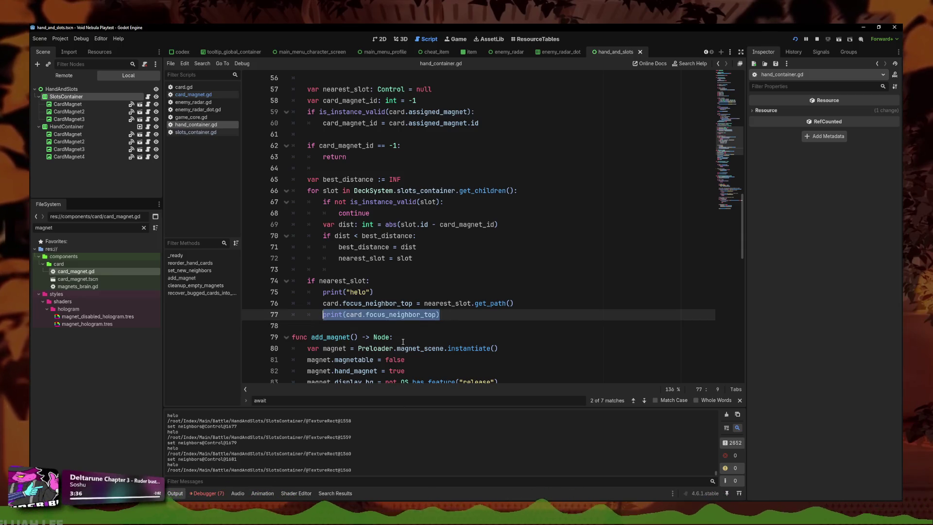
scroll(386, 335, "down", 3)
scroll(386, 345, "up", 3)
scroll(386, 345, "up", 1)
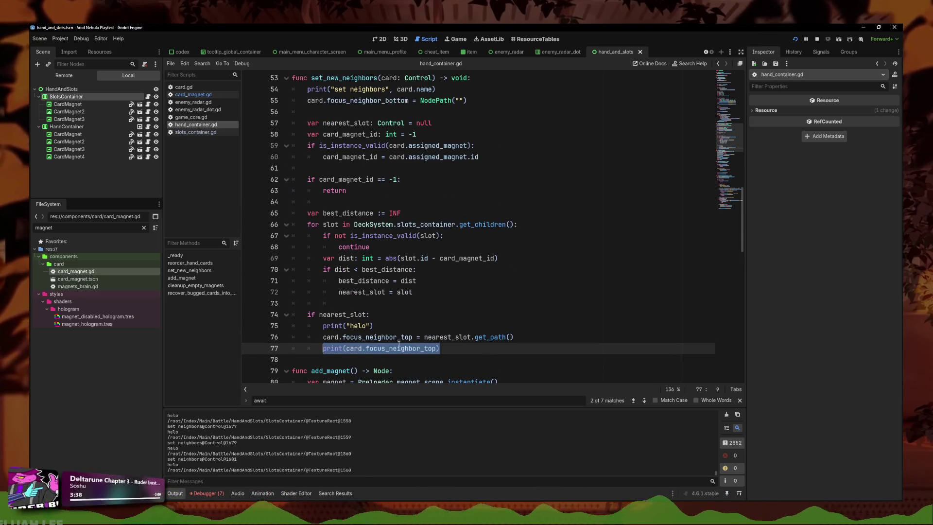
left_click(461, 349)
triple_click(461, 348)
left_click(461, 348)
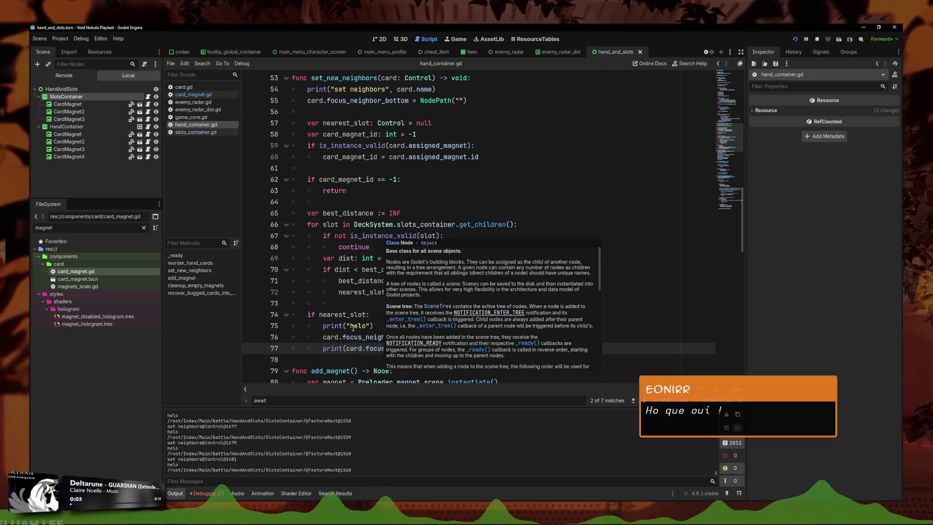
mouse_move(405, 377)
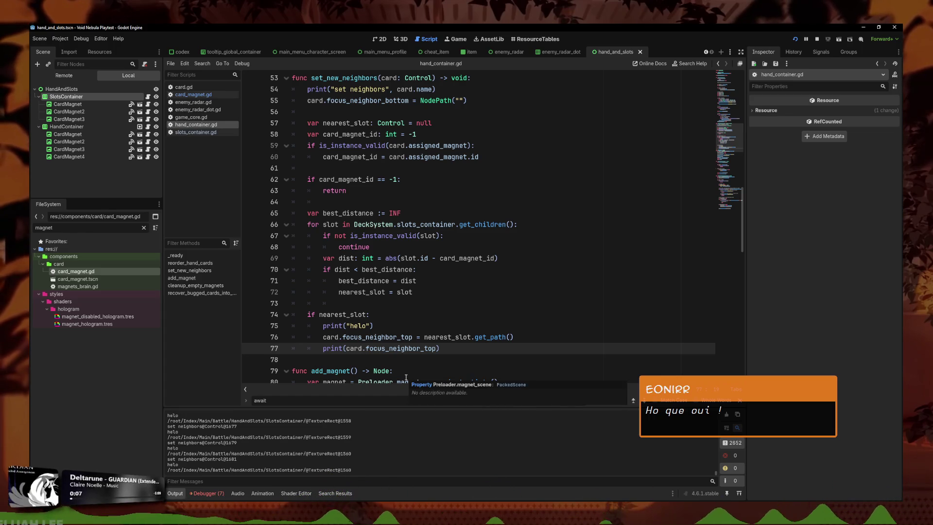
type(".button")
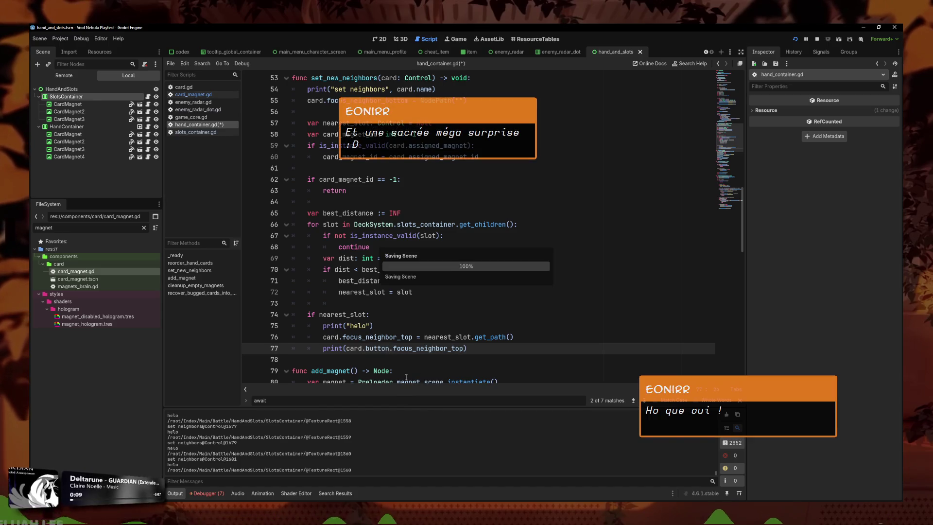
Change line 76 to card.button.focus_neighbor_top, then save and rerun the playtest
left_click(338, 337)
type(".button")
key("F5")
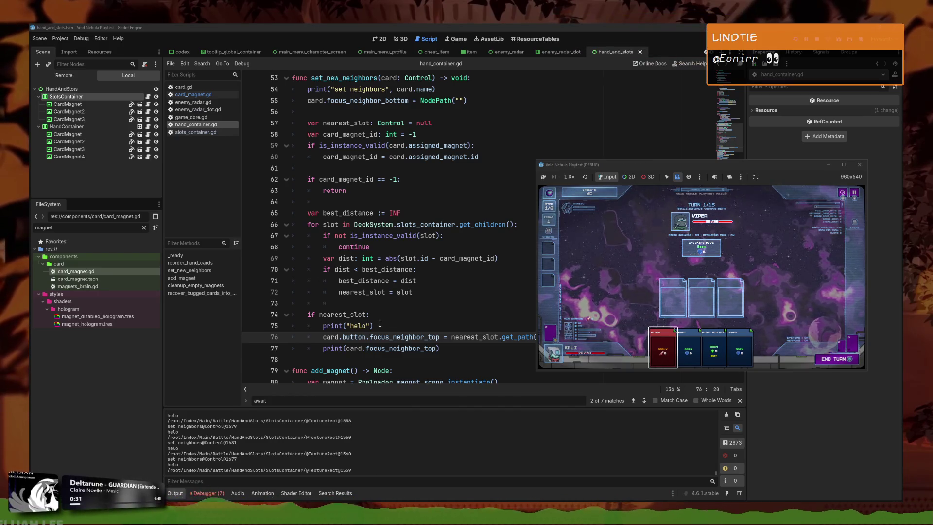
double_click(433, 348)
Delete the debug print lines, including the helo print, from the nearest_slot block
triple_click(434, 348)
key("BackSpace")
triple_click(494, 325)
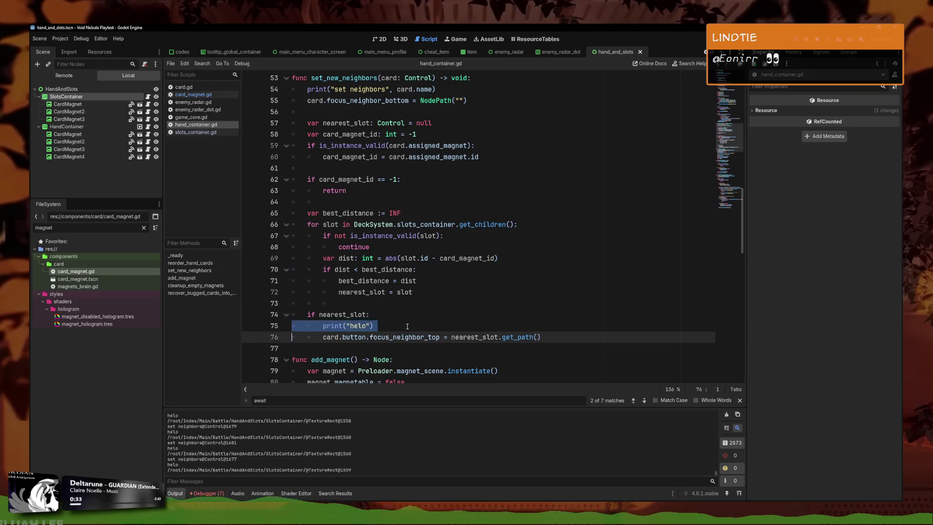
key("BackSpace")
left_click(562, 327)
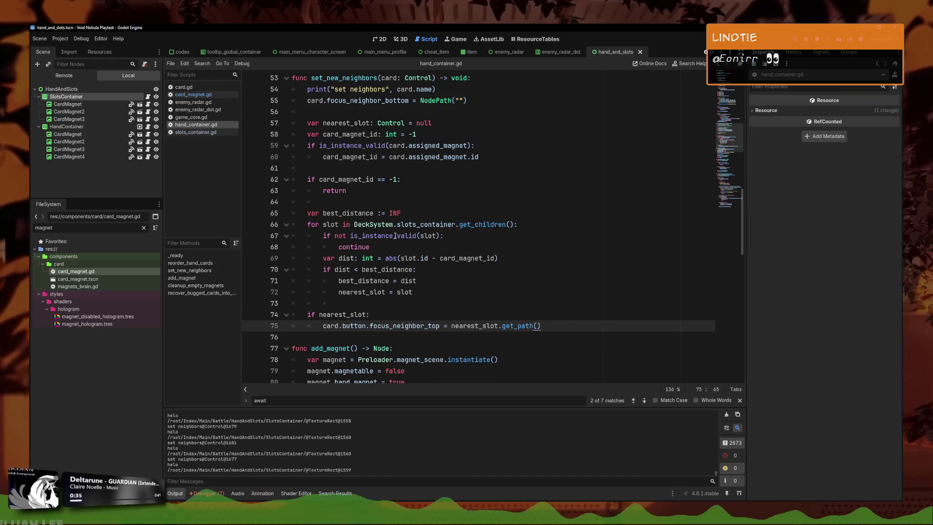
Change card to card.button on line 55 in set_new_neighbors and save
scroll(395, 237, "up", 2)
left_click(452, 202)
left_click(324, 168)
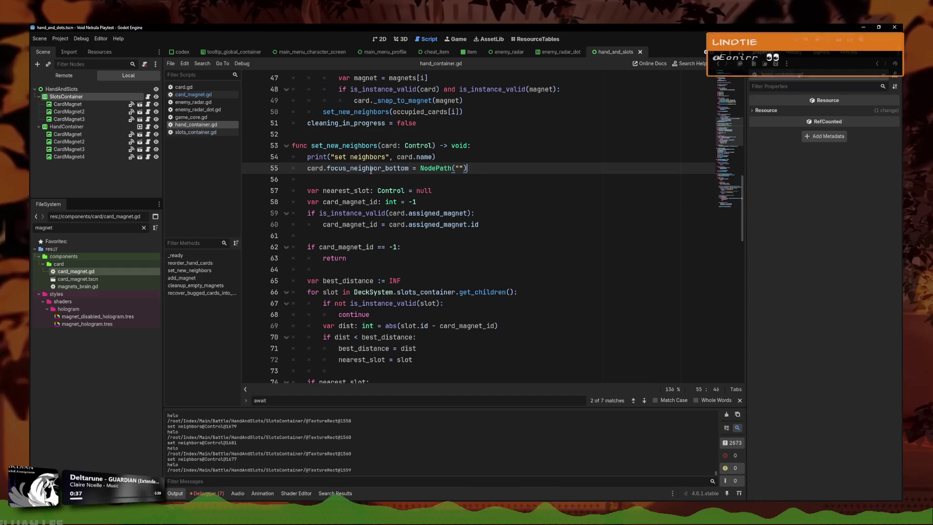
key("BackSpace")
type("d.button")
key("ctrl+s")
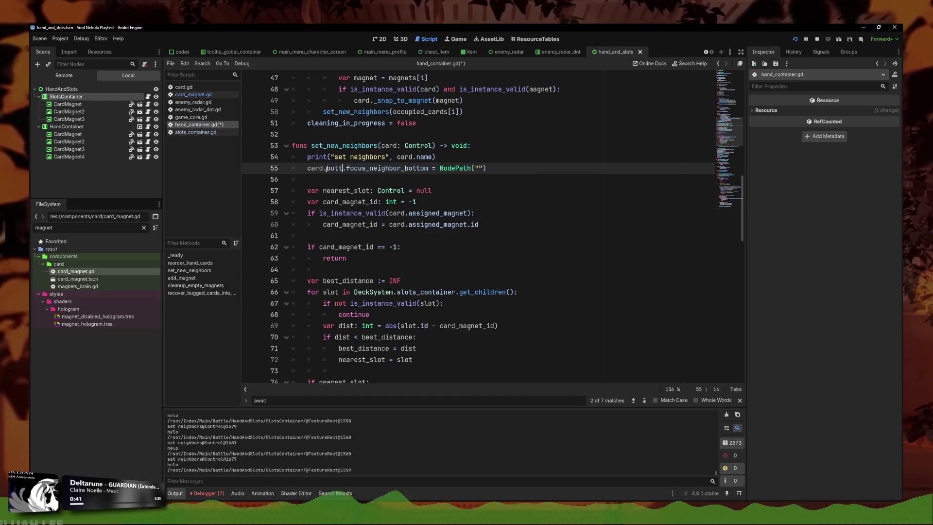
Delete the debug print line, run the game, and move focus across the Cover and First Aid Kit cards
triple_click(478, 157)
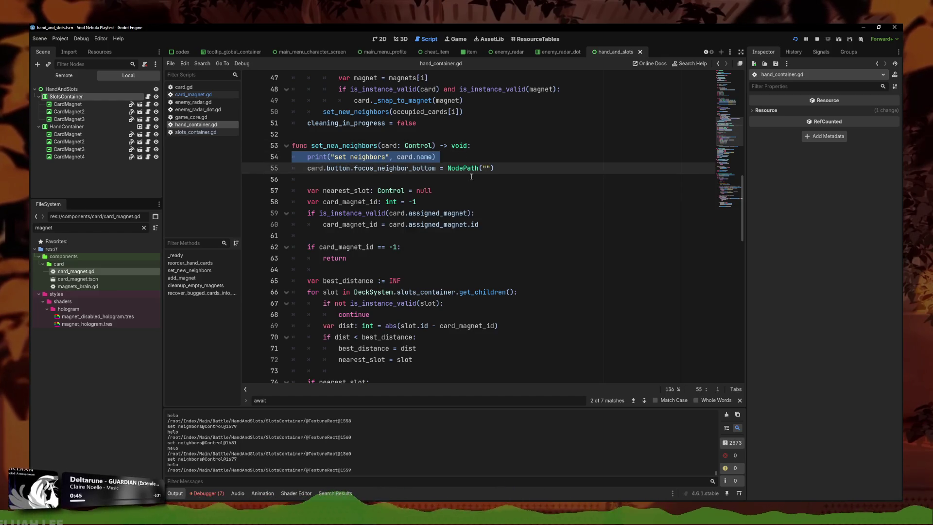
key("BackSpace")
scroll(463, 194, "down", 1)
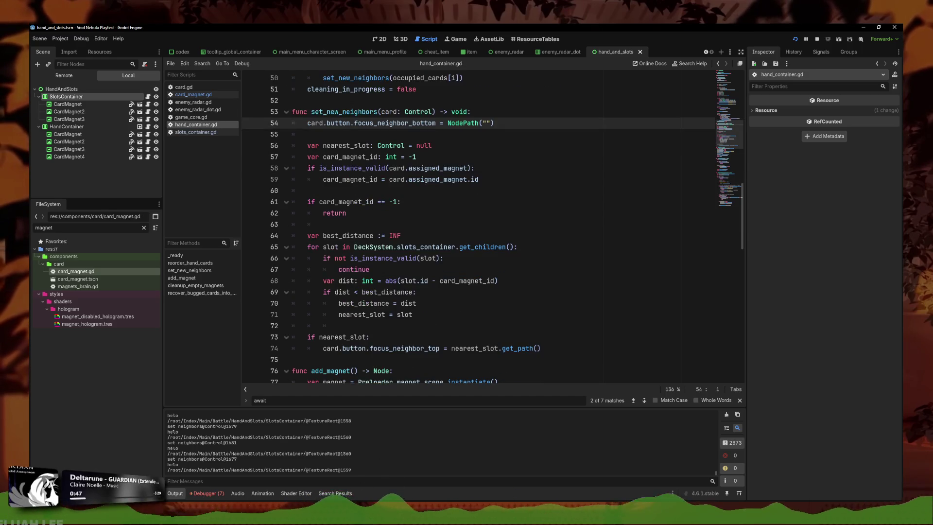
key("F5")
key("Right")
key("Right")
key("Right")
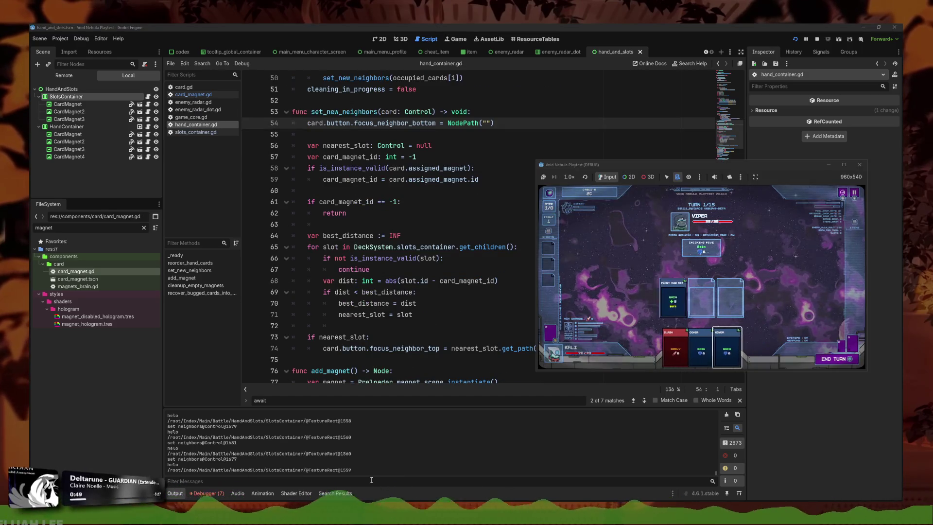
key("Left")
key("Left")
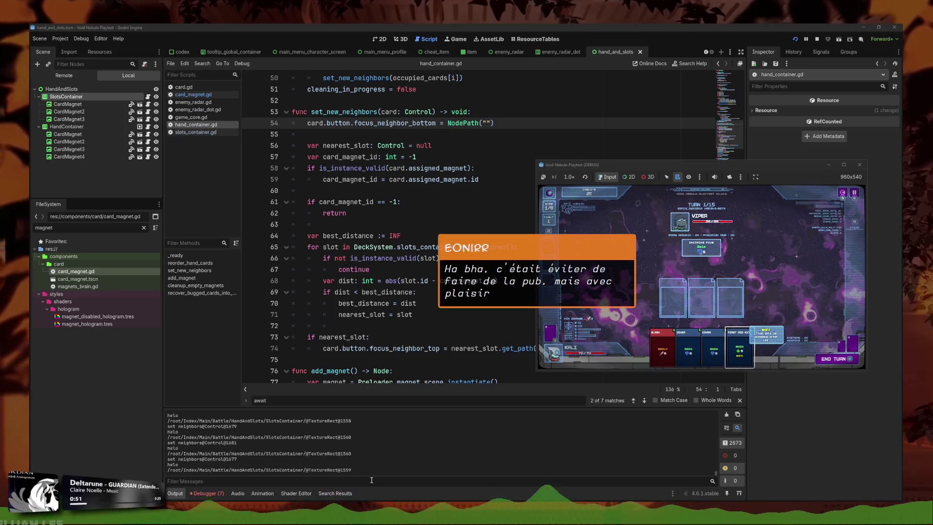
key("Right")
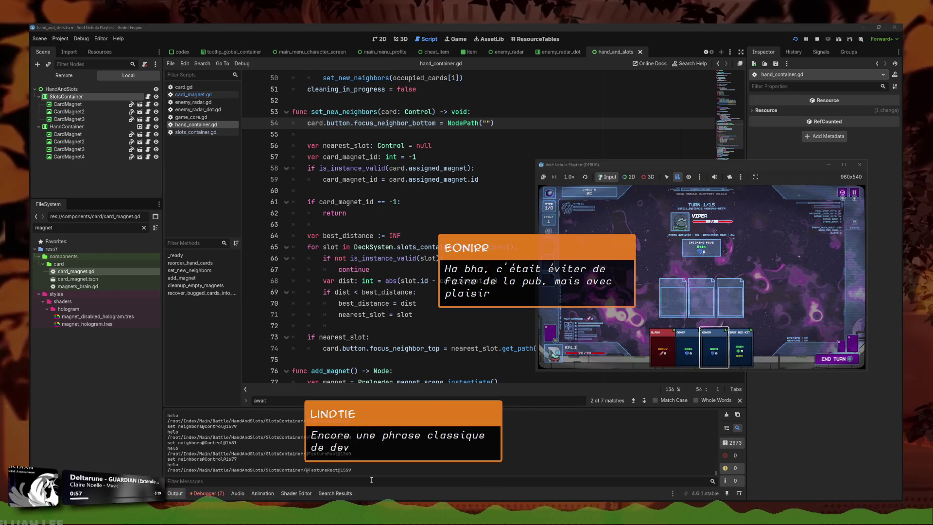
Replace NodePath("") on line 54 with card.button.get_path() and relaunch the playtest
left_click(509, 124)
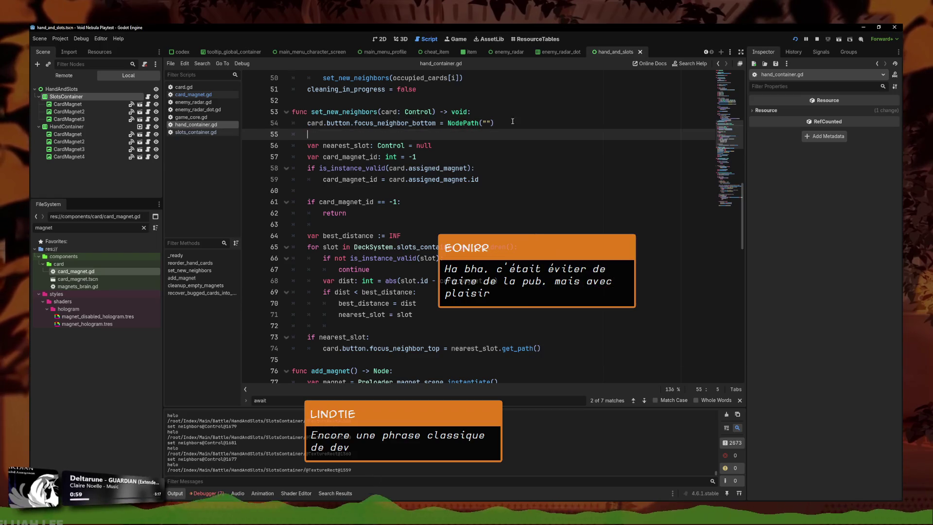
left_click_drag(509, 124, 448, 125)
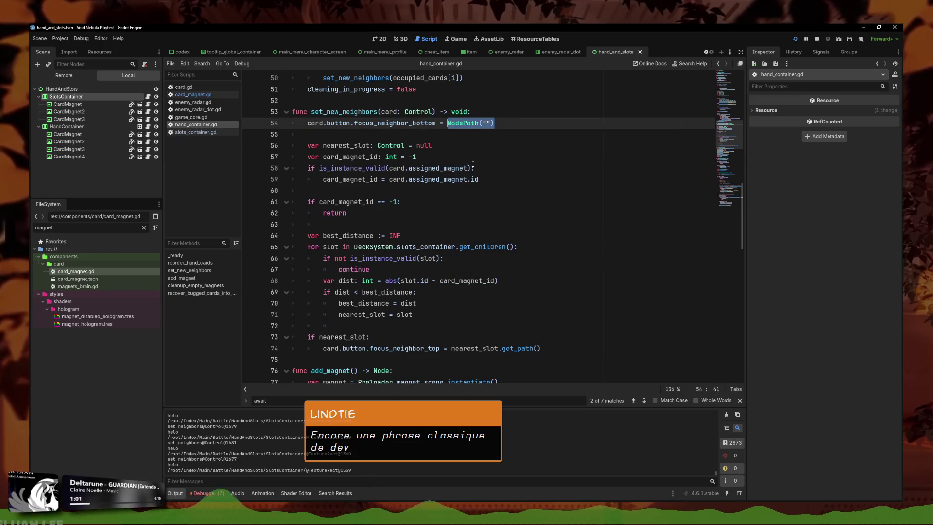
type("ca")
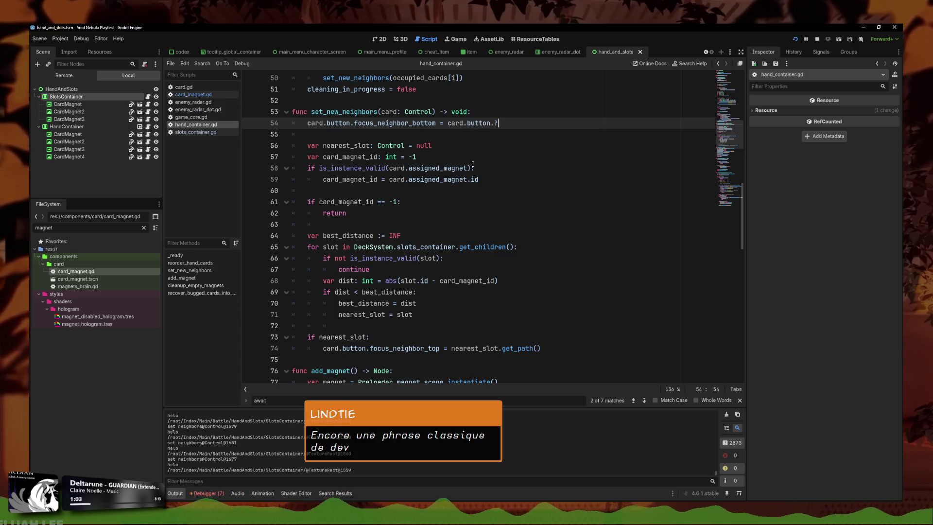
type("et_path(")
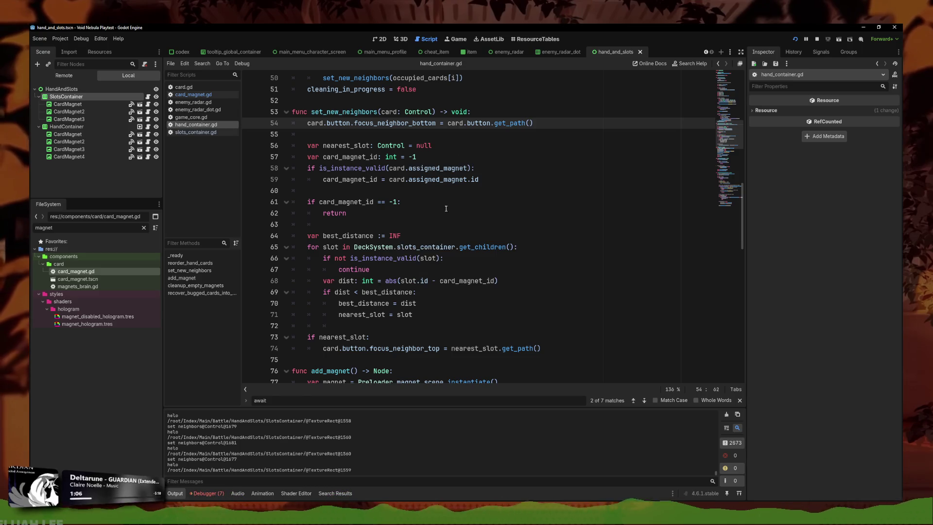
left_click(427, 202)
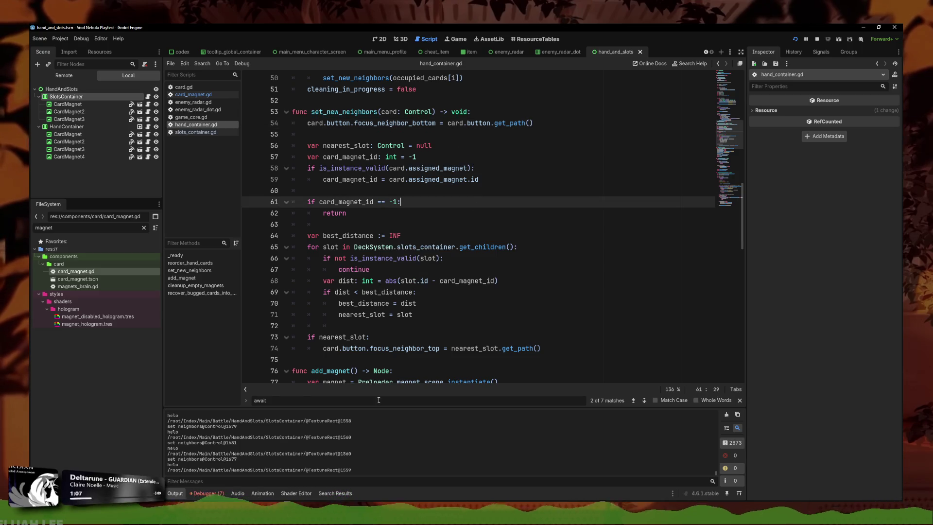
key("F5")
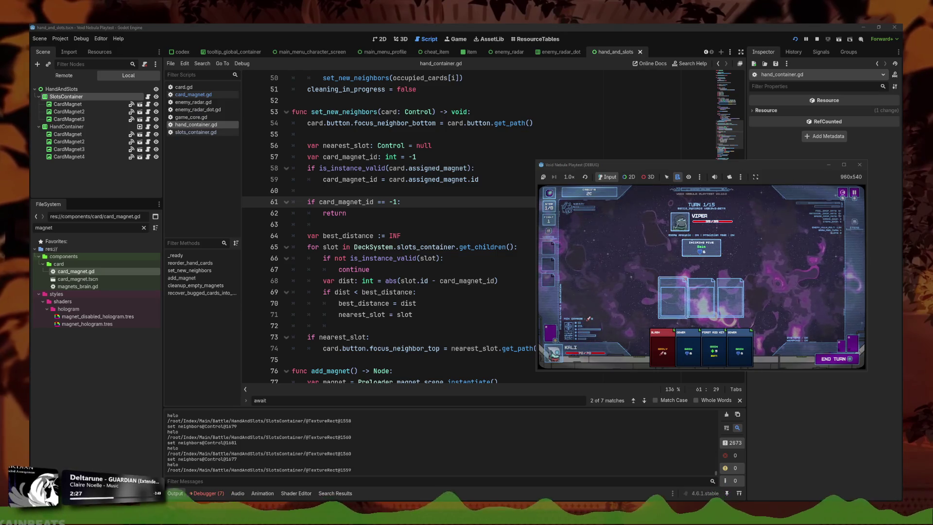
Move controller focus between First Aid Kit, the Cover cards and the first card slot, then return to hand_container.gd
key("Down")
key("Right")
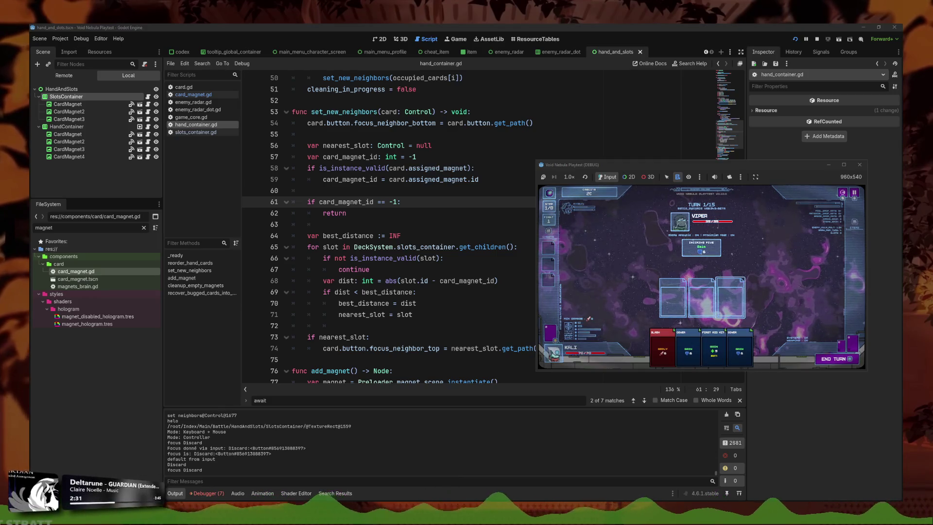
key("Down")
key("Left")
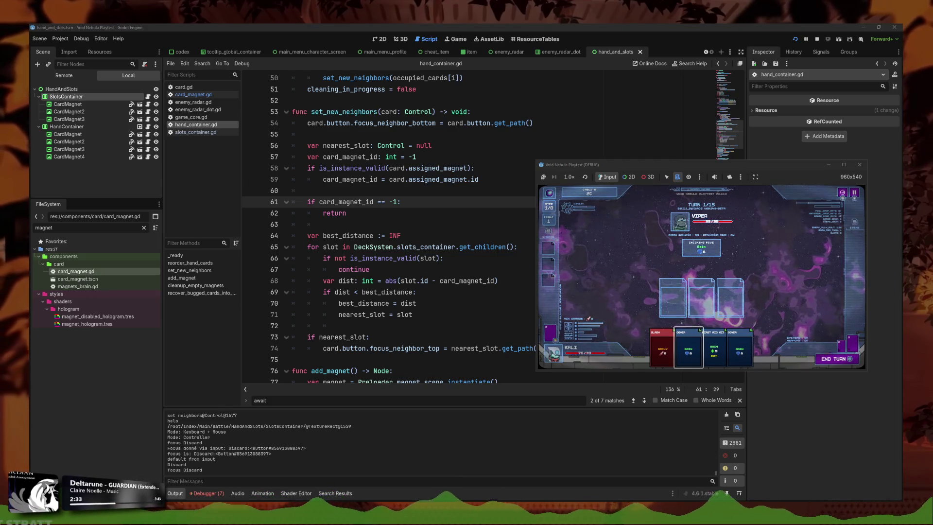
key("Up")
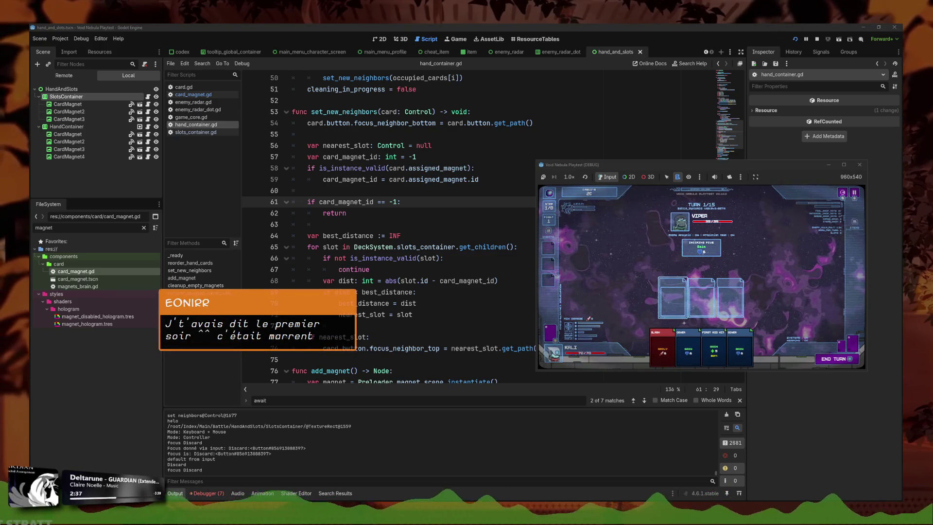
key("Down")
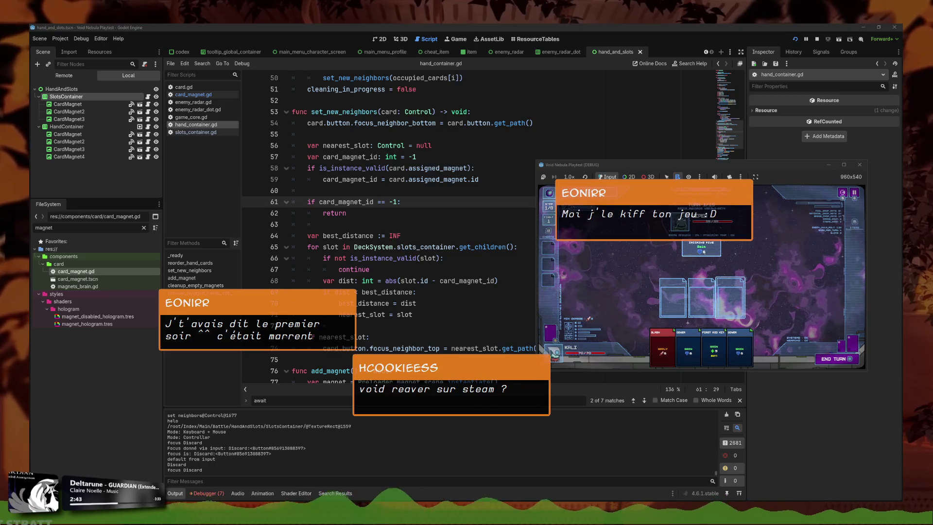
mouse_move(436, 247)
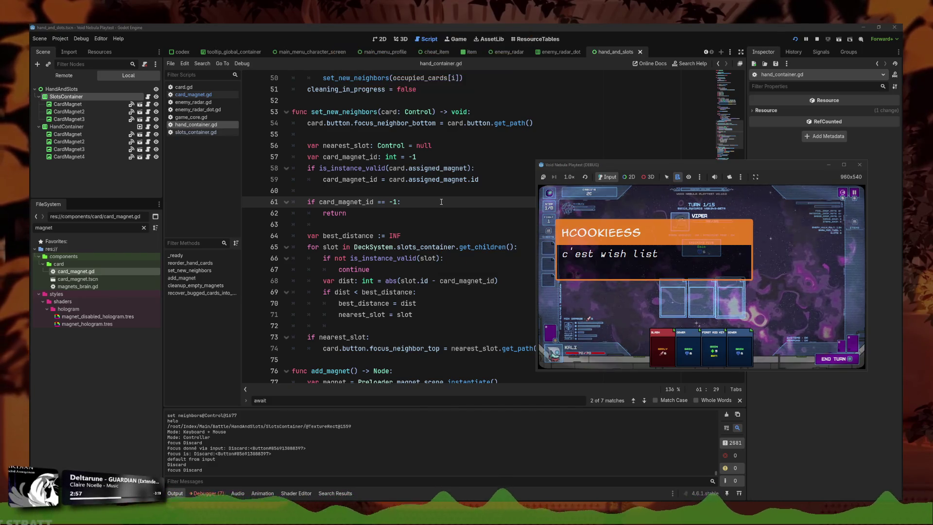
scroll(428, 224, "up", 2)
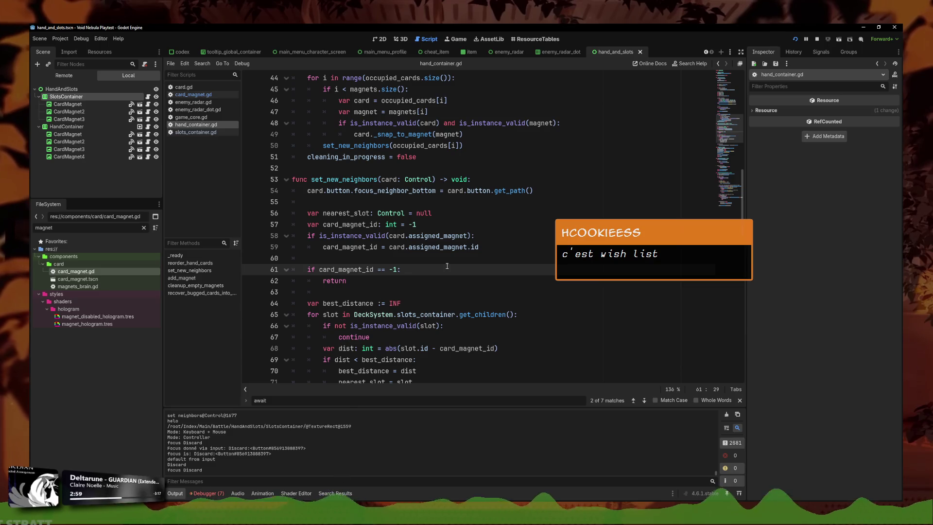
Review the card_magnet_id assignment on line 59 and the nearest_slot assignment on line 71
left_click(467, 247)
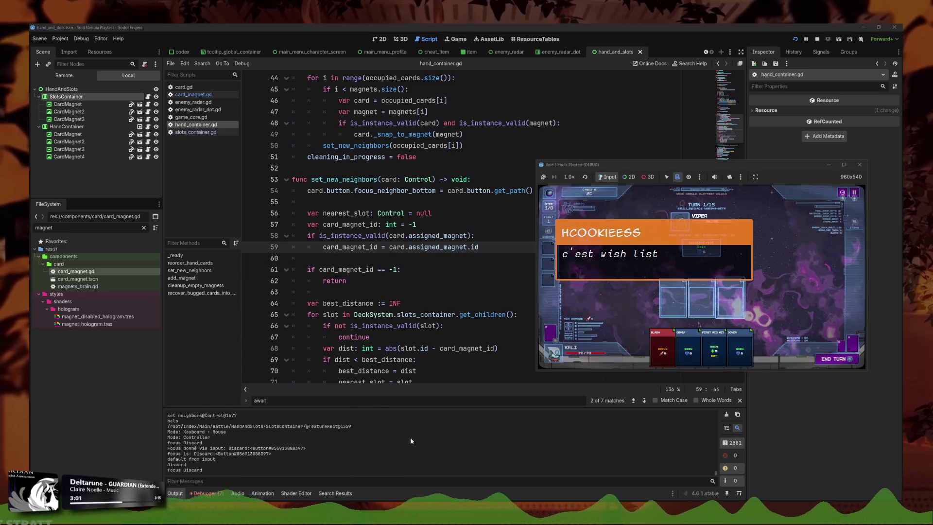
mouse_move(505, 316)
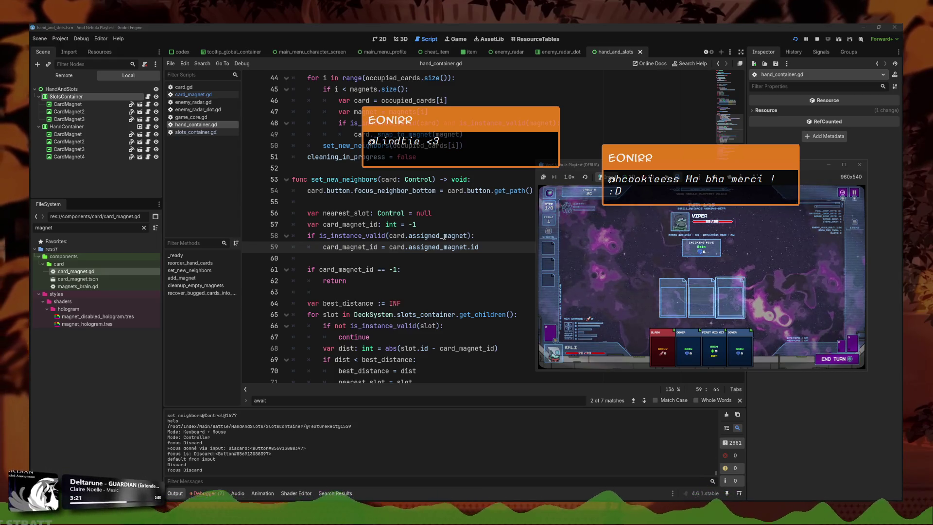
left_click(479, 235)
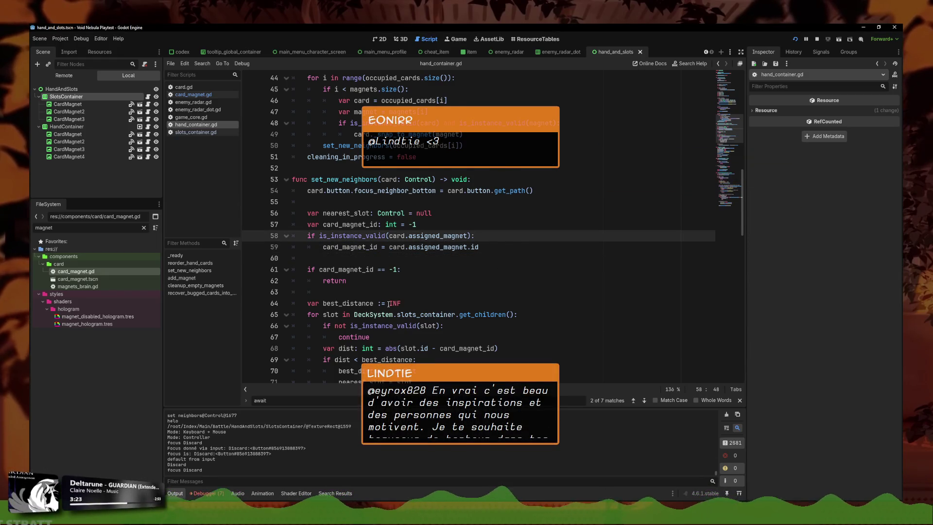
scroll(345, 295, "down", 2)
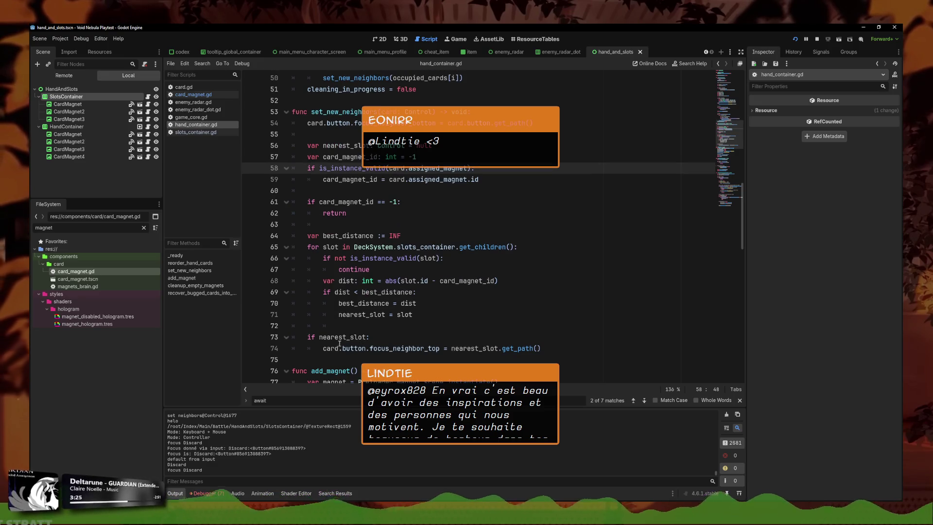
left_click(461, 311)
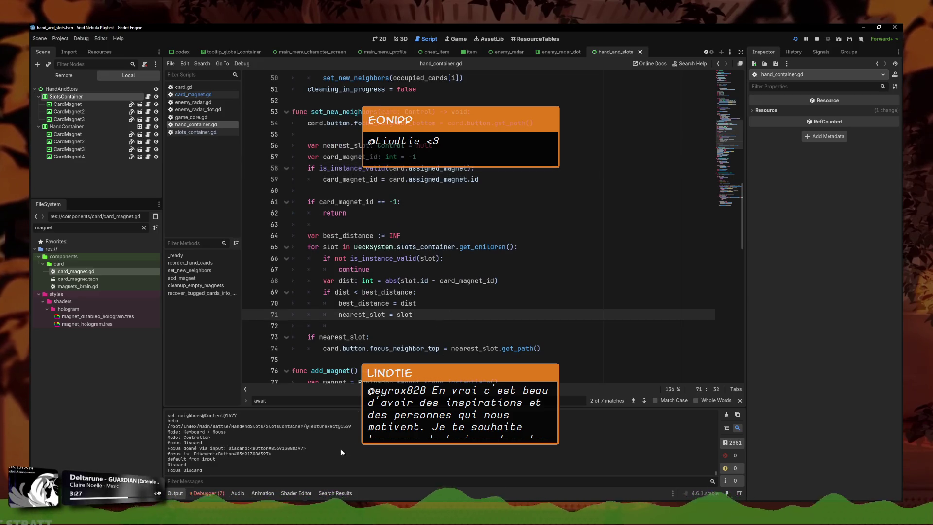
Check the distance calculation on line 68 and bring the running playtest to the front
left_click(340, 508)
left_click(440, 280)
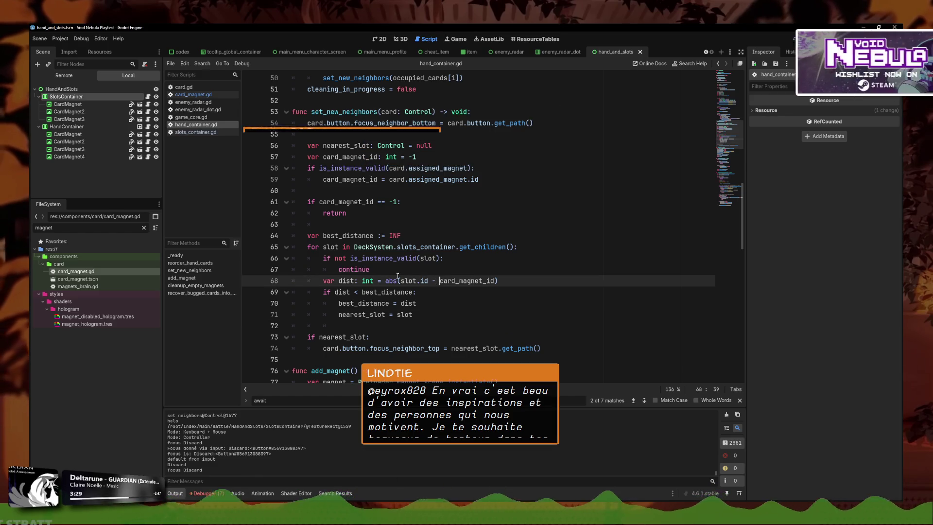
left_click(368, 472)
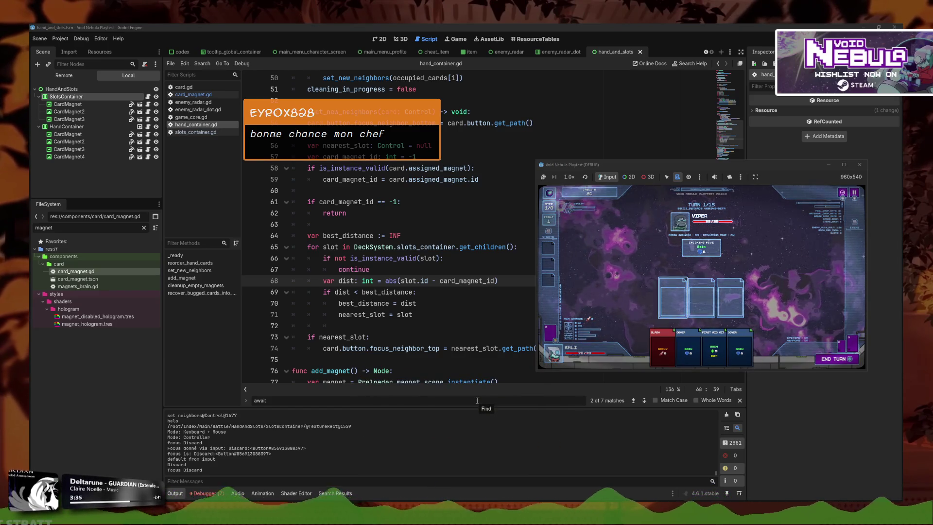
Move focus across the Cover cards, the leftmost and rightmost slots and First Aid Kit to finish the fight
key("Right")
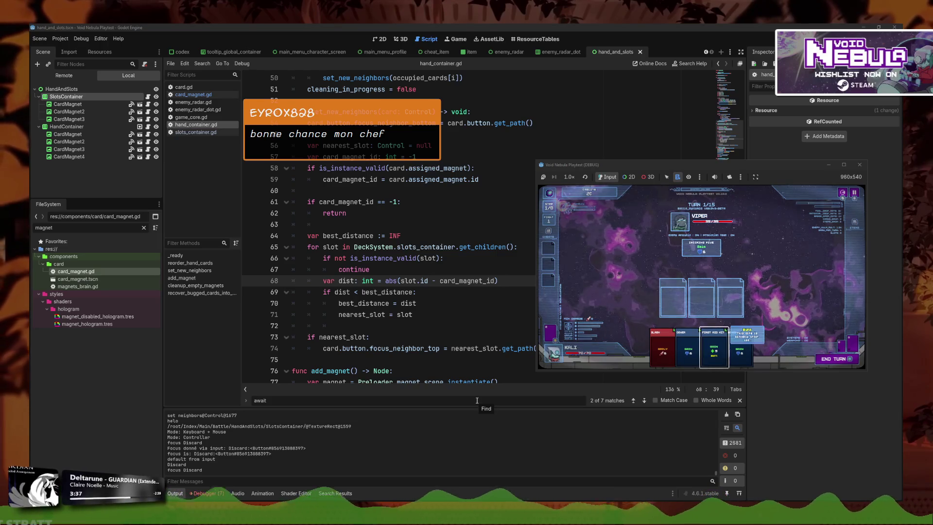
key("Left")
key("Left")
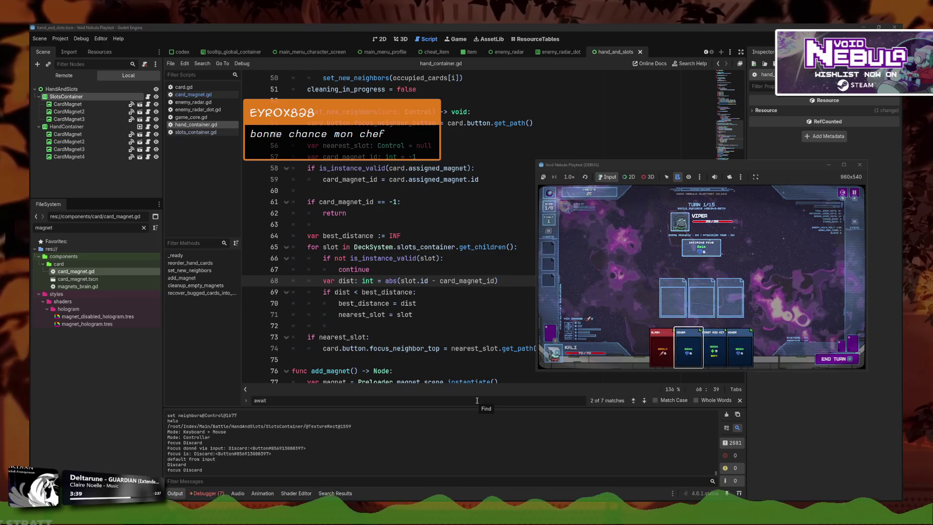
key("Up")
key("Left")
key("Down")
key("Right")
key("Right")
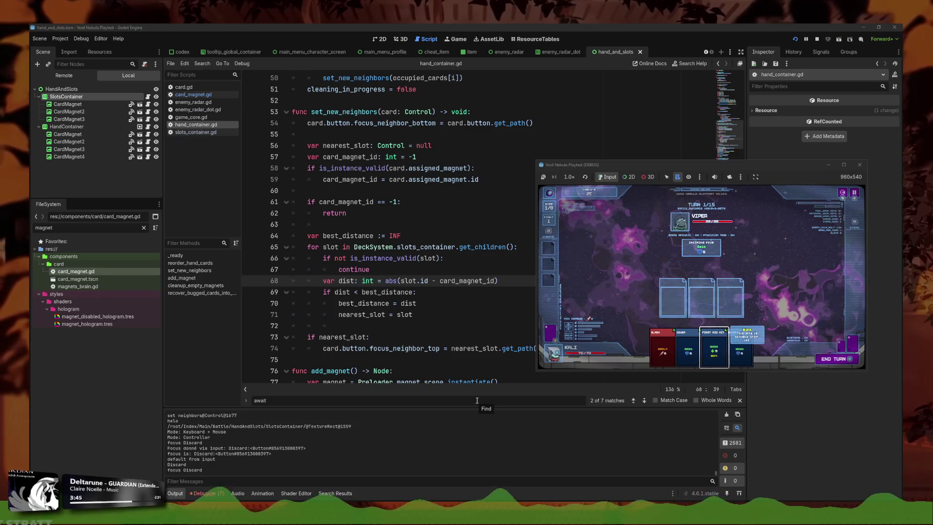
key("Up")
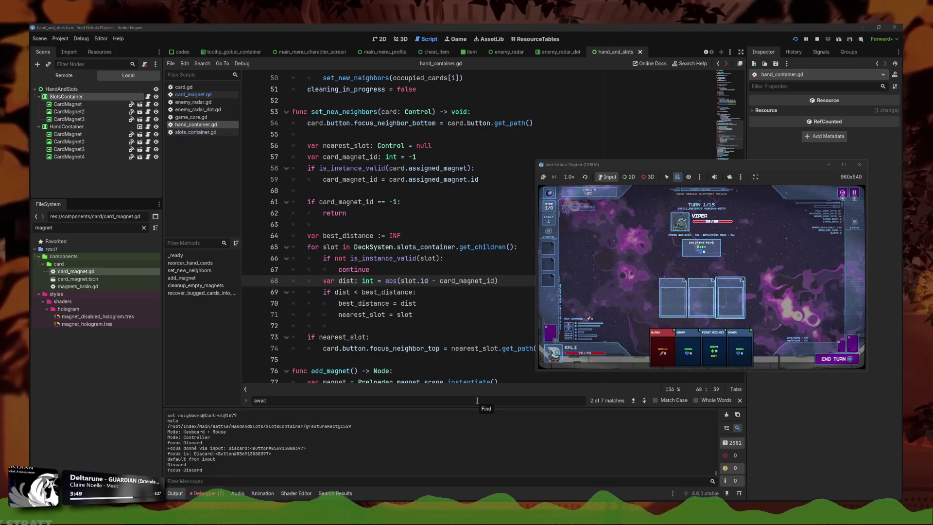
key("Down")
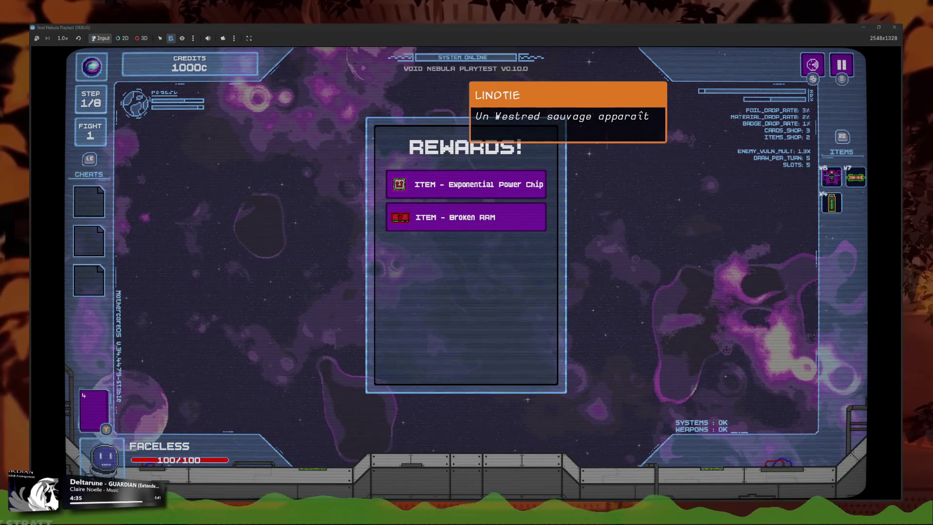
Stop the playtest, filter the FileSystem dock by 'reward' and open reward_screen.gd
key("F8")
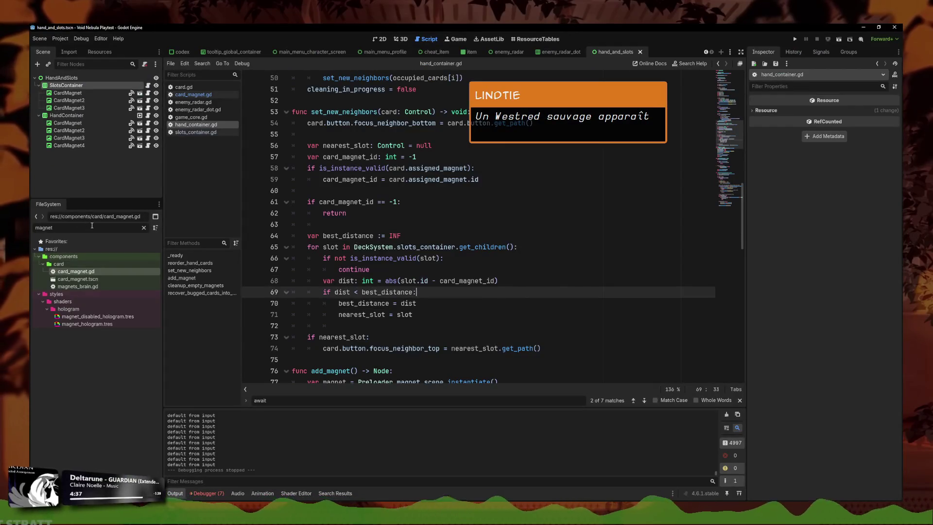
double_click(44, 227)
type("reward")
double_click(97, 302)
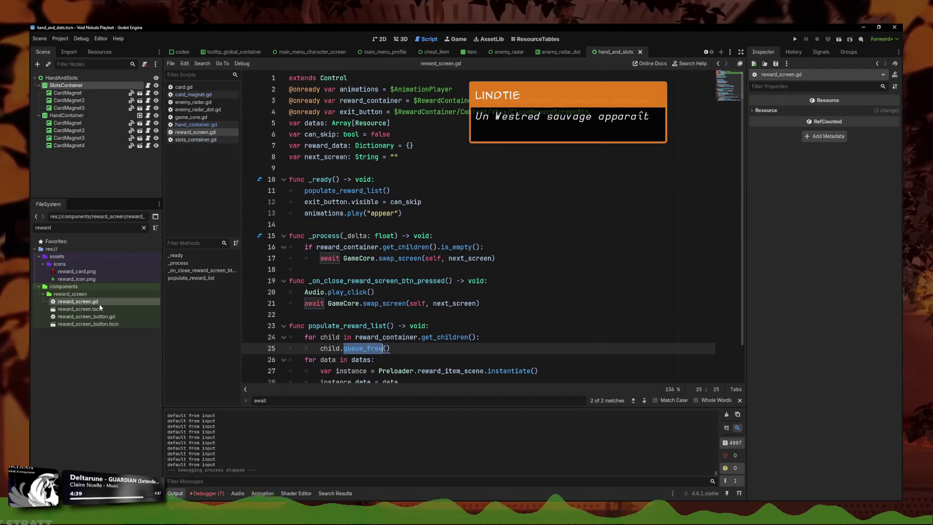
Inspect populate_reward_list() around line 11, adding and then undoing an empty line
left_click(440, 190)
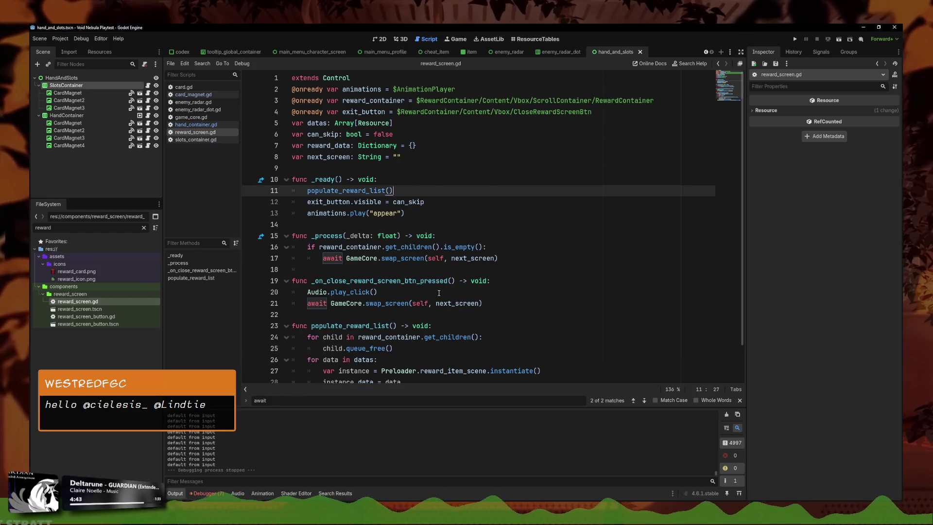
left_click(445, 214)
key("Up")
key("Up")
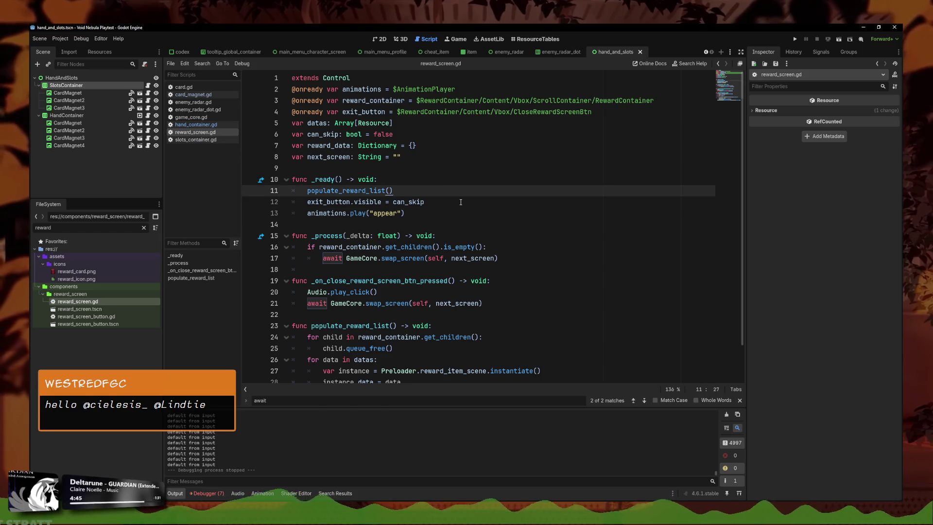
key("Return")
key("ctrl+z")
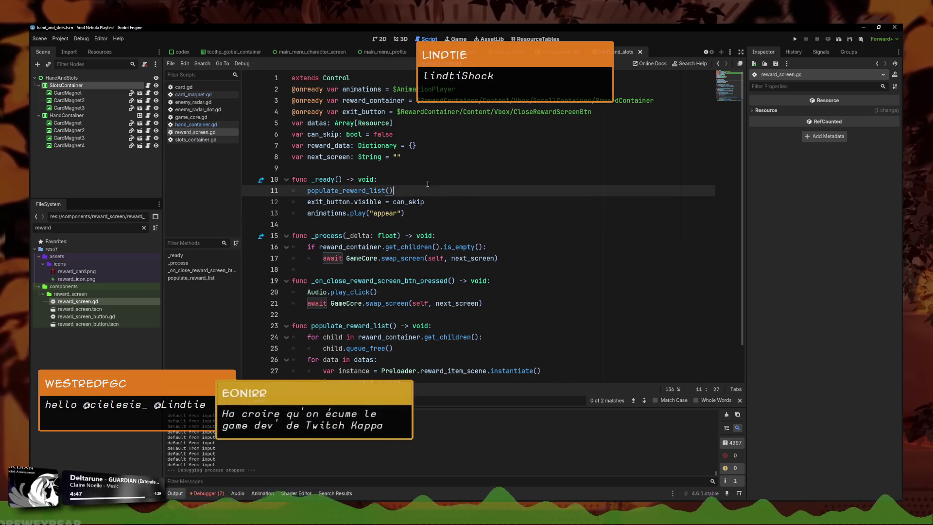
Select reward_container.get_child(0) on line 30, leaving the caret at that line's end
scroll(355, 195, "down", 1)
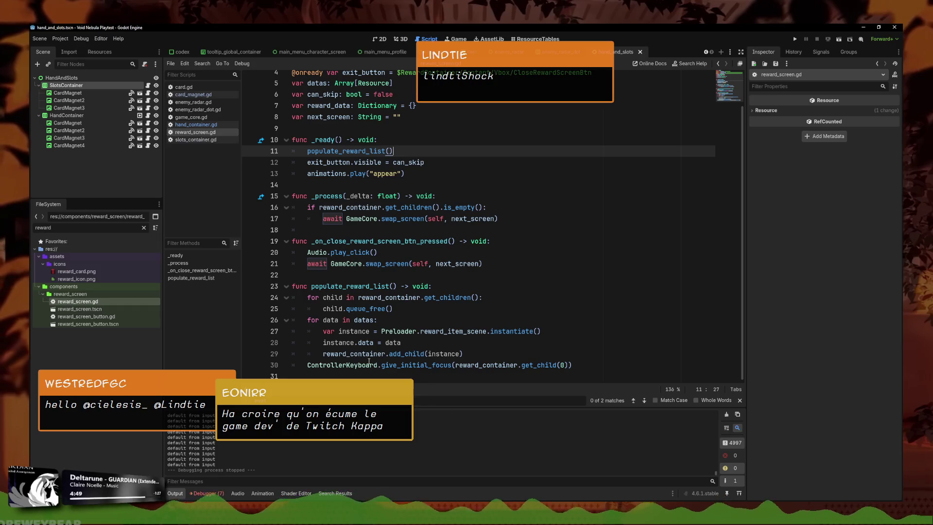
left_click(424, 306)
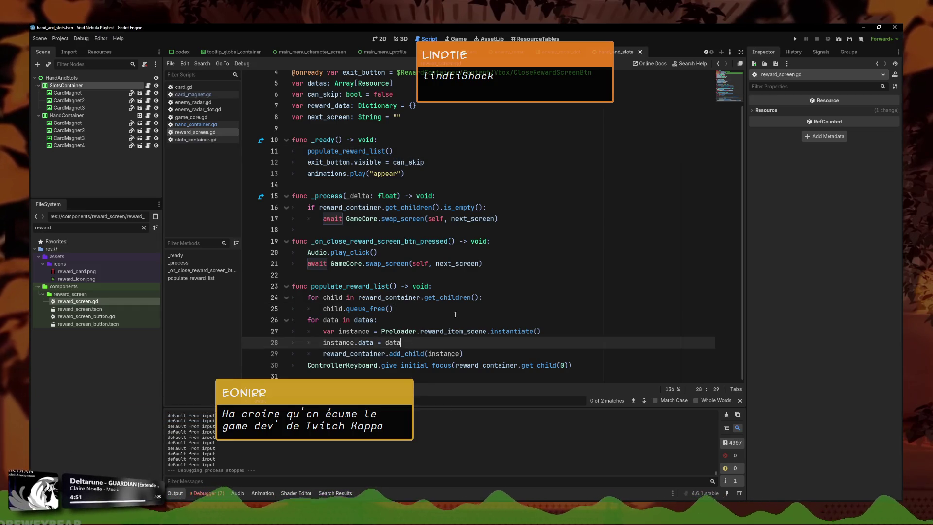
left_click(528, 349)
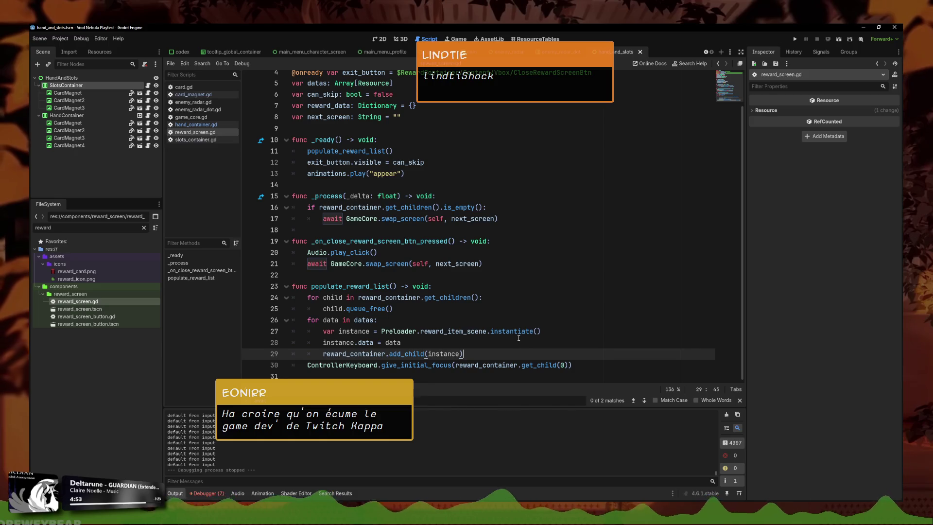
left_click_drag(569, 365, 455, 365)
key("ctrl+c")
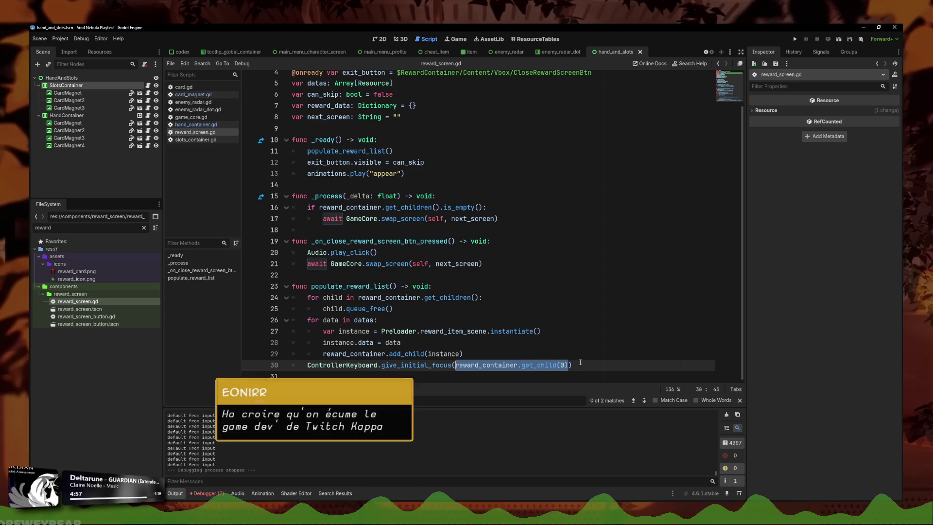
left_click(581, 364)
Add line 31: reward_container.get_child(0).add_to_group("DefaultFocus"), using paste and autocomplete
key("Return")
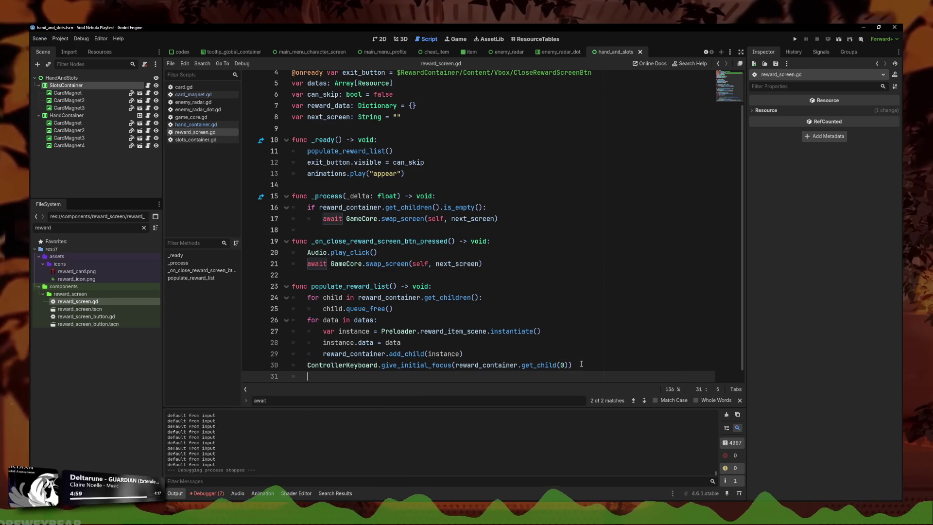
key("ctrl+v")
type(".add")
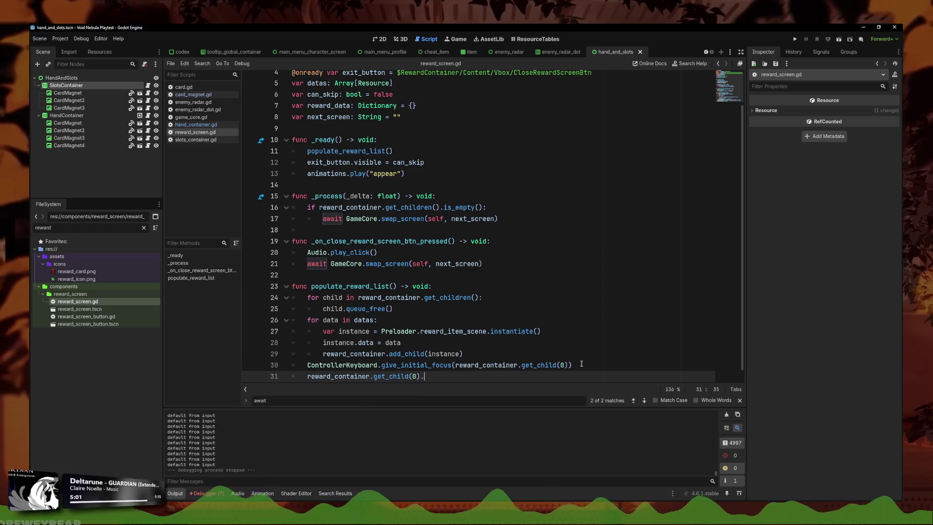
key("Down")
key("Return")
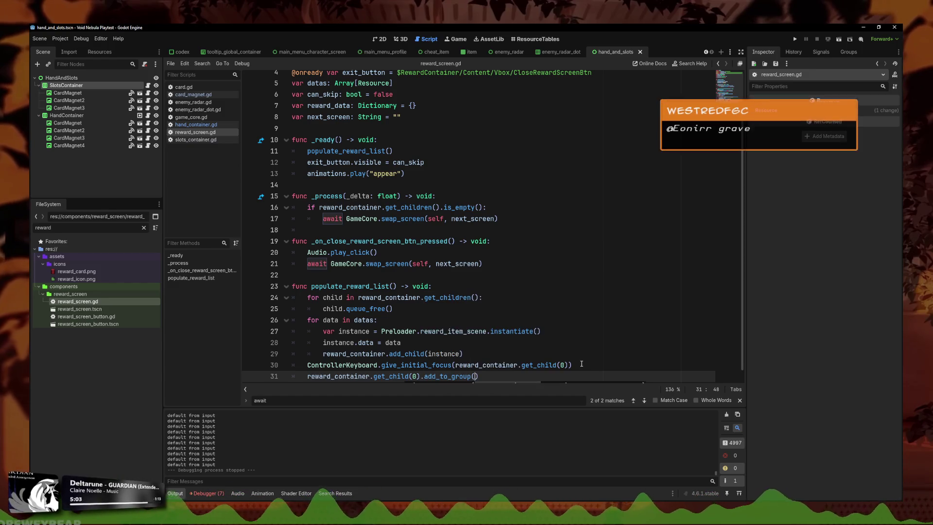
type("\"Def")
type("aultFocus")
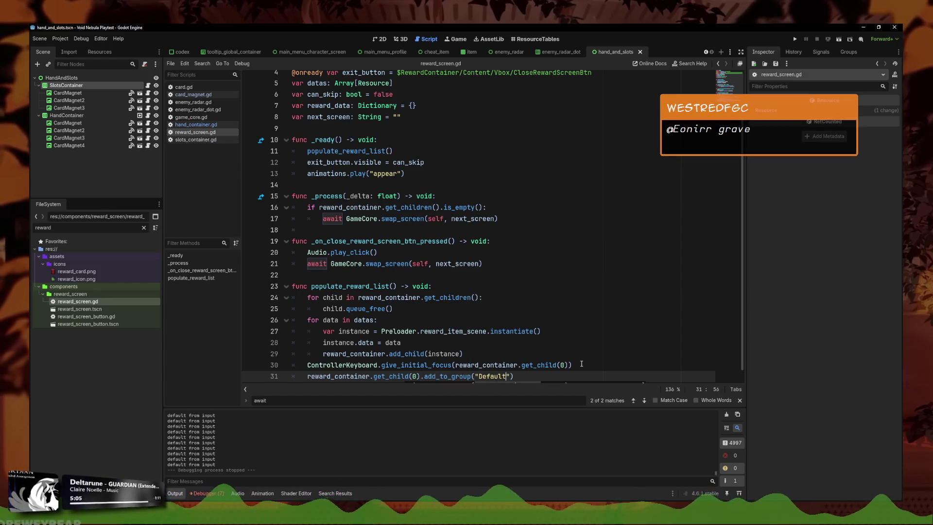
key("End")
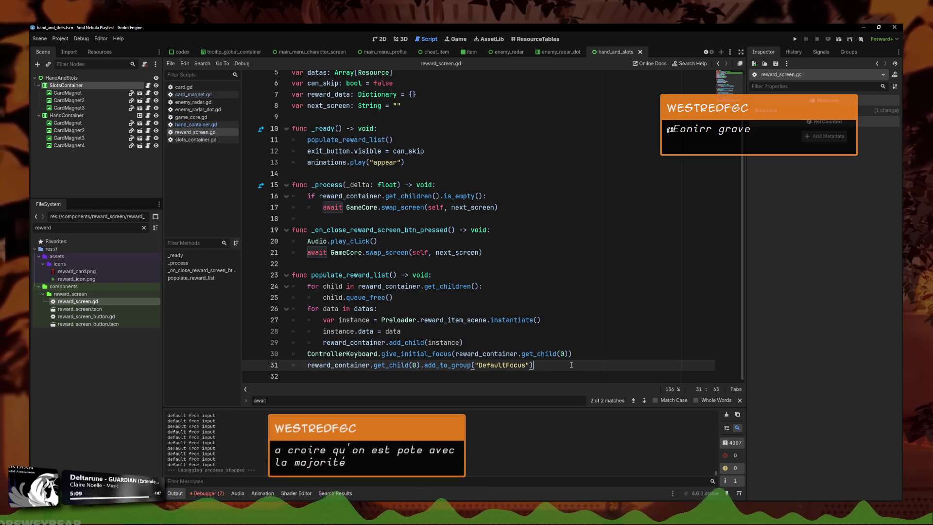
key("Up")
key("Up")
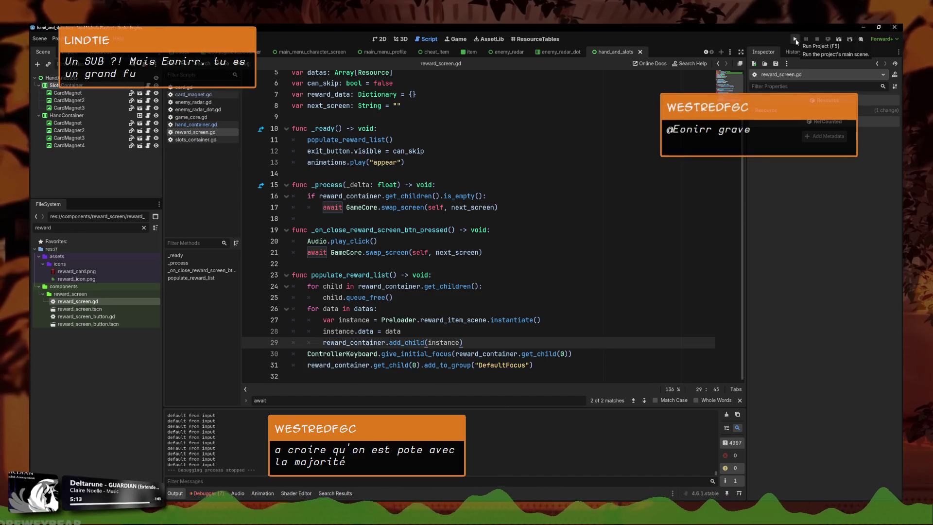
scroll(418, 208, "up", 2)
left_click_drag(339, 134, 307, 134)
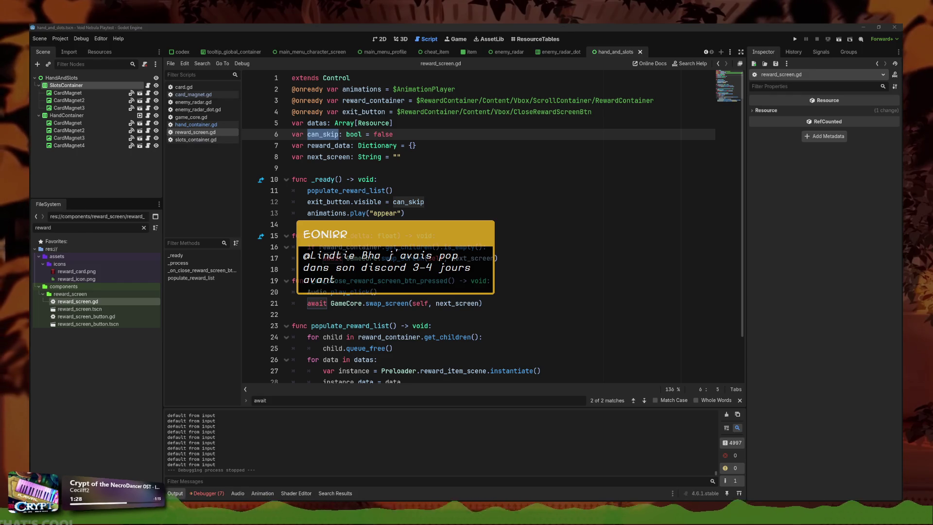
left_click(439, 169)
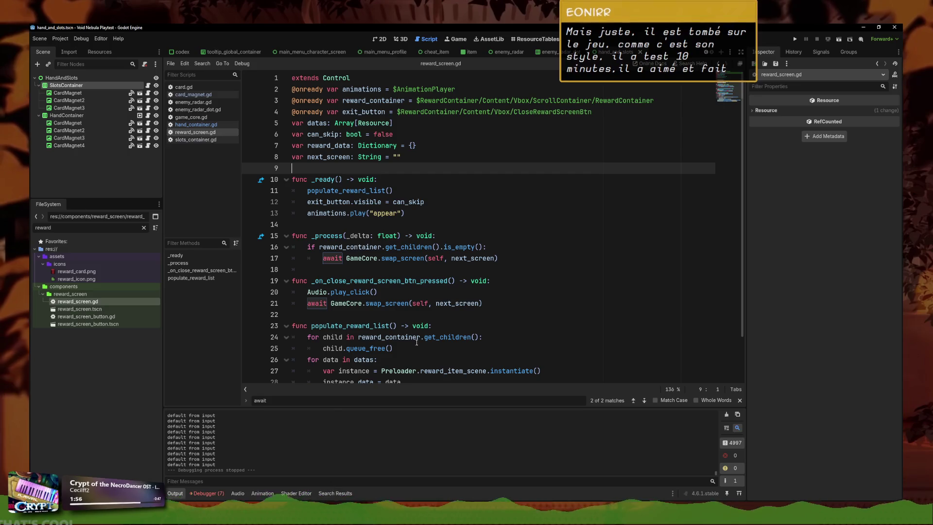
scroll(418, 282, "down", 2)
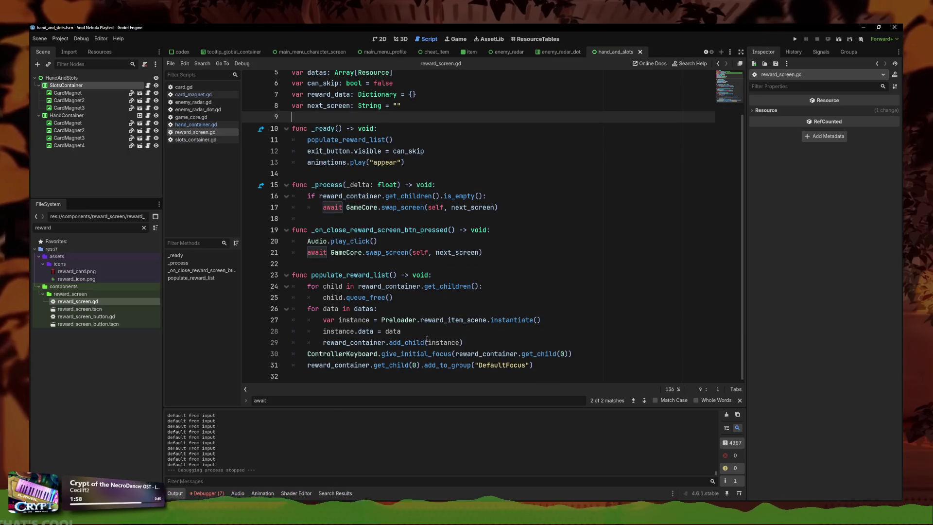
left_click(559, 366)
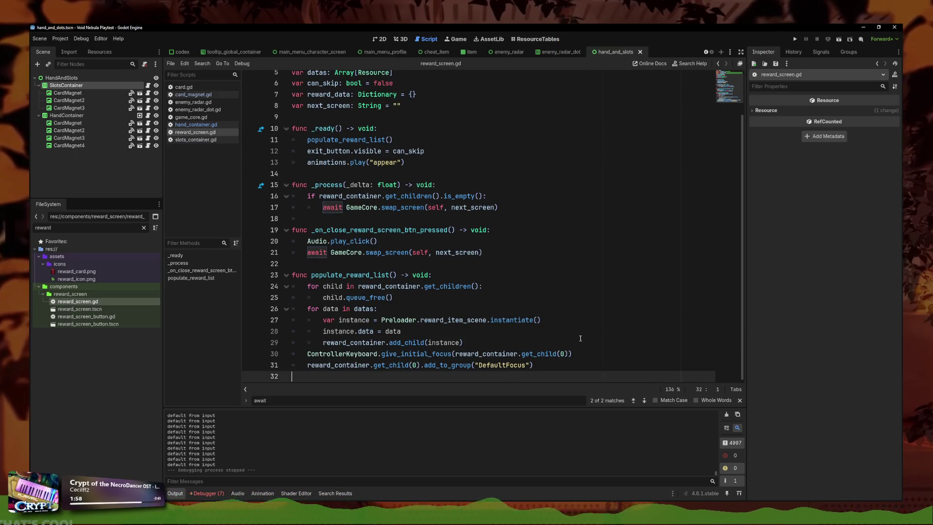
Run the project, launch a run and play two cards into slots against Alloy
left_click(795, 40)
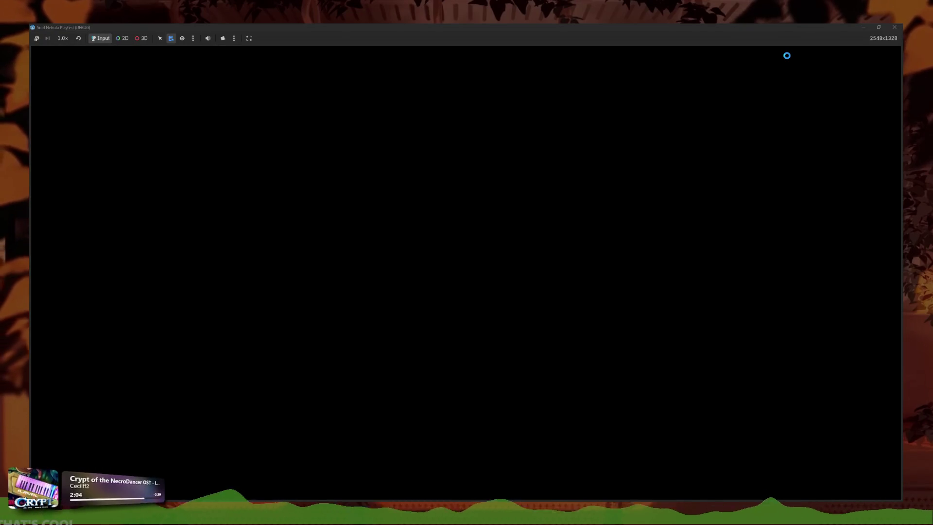
key("Return")
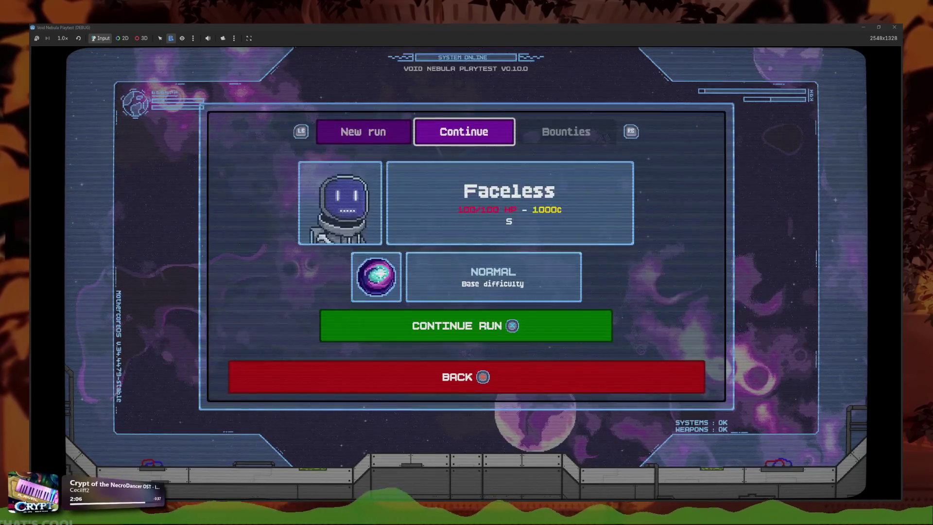
key("Return")
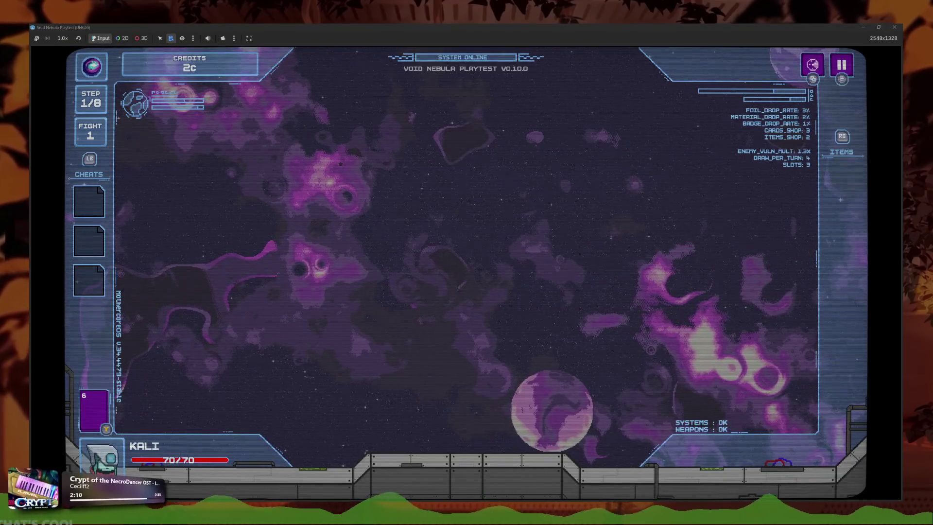
key("Right")
key("Right")
key("Right")
key("Return")
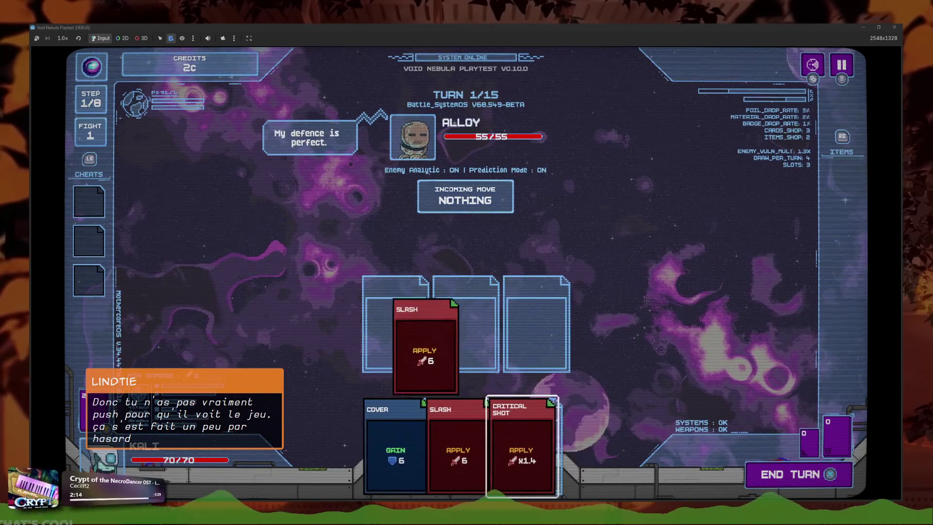
key("Left")
key("Return")
key("Return")
Review the slotted Critical Shot and Slash cards, then return to the editor at line 25
key("Up")
key("Left")
key("Left")
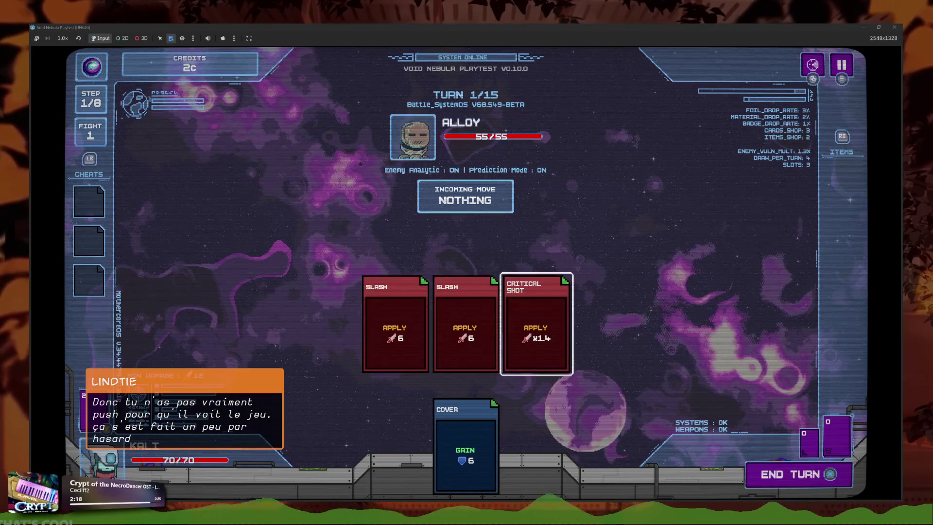
key("Left")
key("Left")
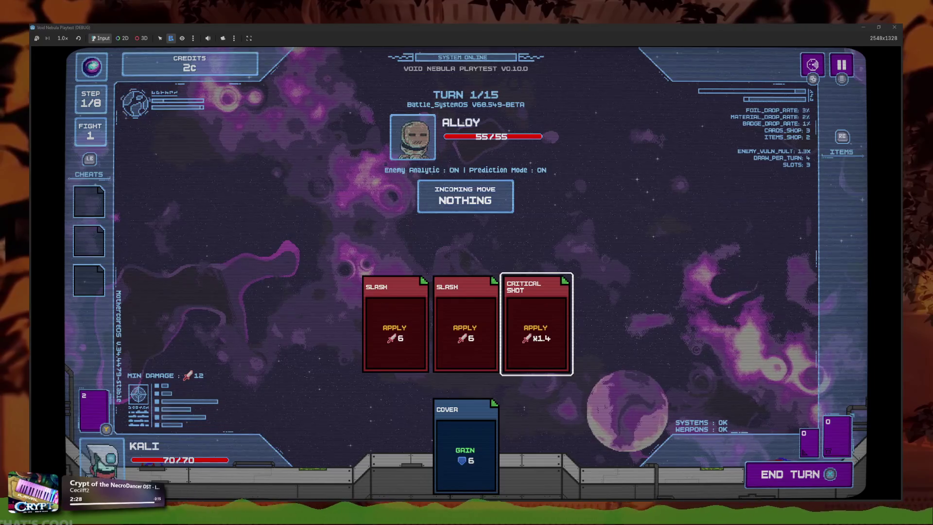
key("alt+Tab")
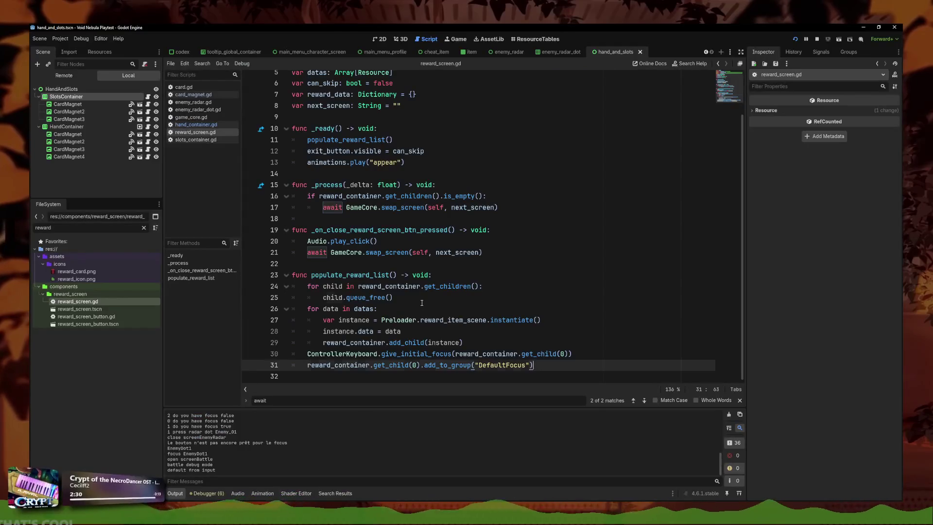
left_click(421, 302)
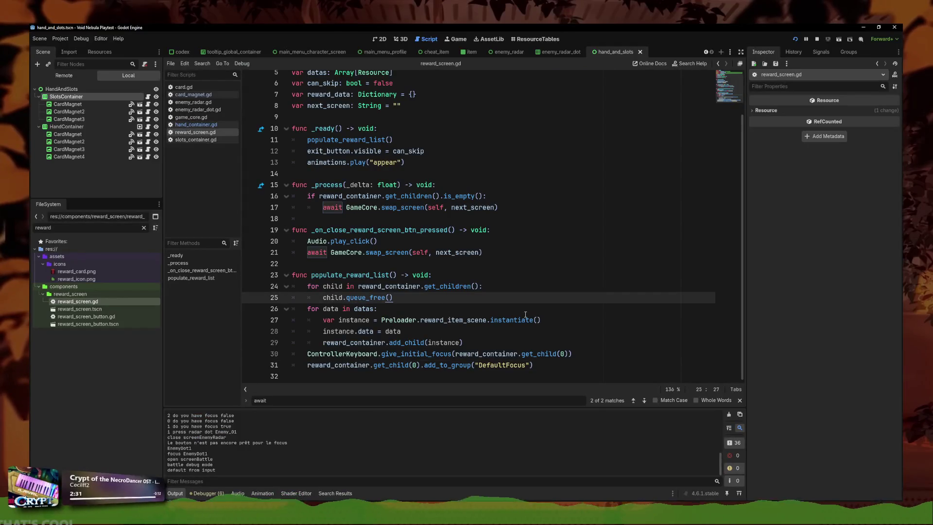
Switch to hand_container.gd and put the caret on the focus_neighbor_bottom line 54
left_click(194, 95)
scroll(301, 238, "down", 3)
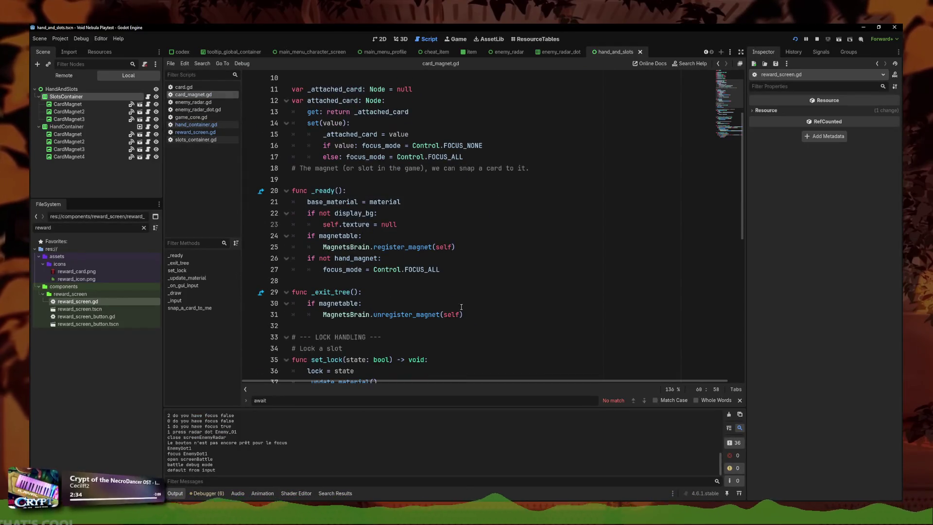
left_click(196, 124)
left_click(494, 258)
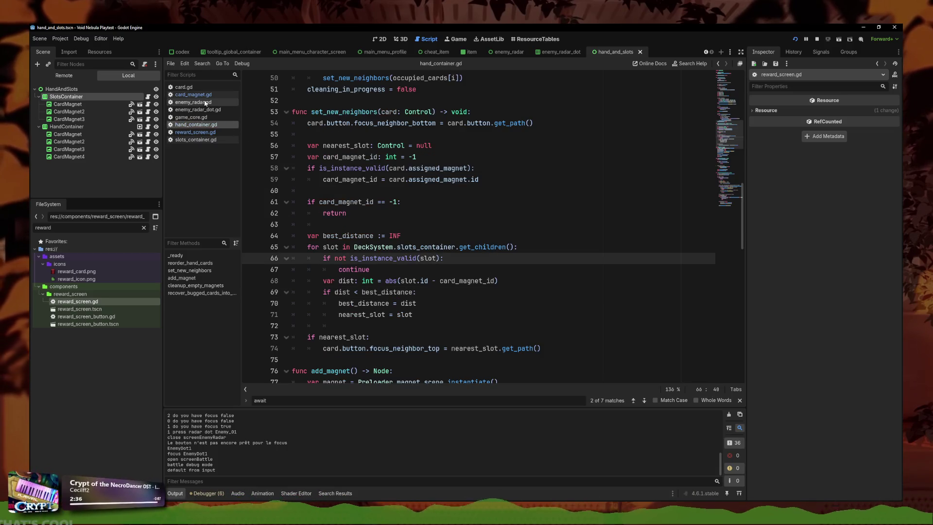
left_click(476, 251)
scroll(512, 229, "up", 3)
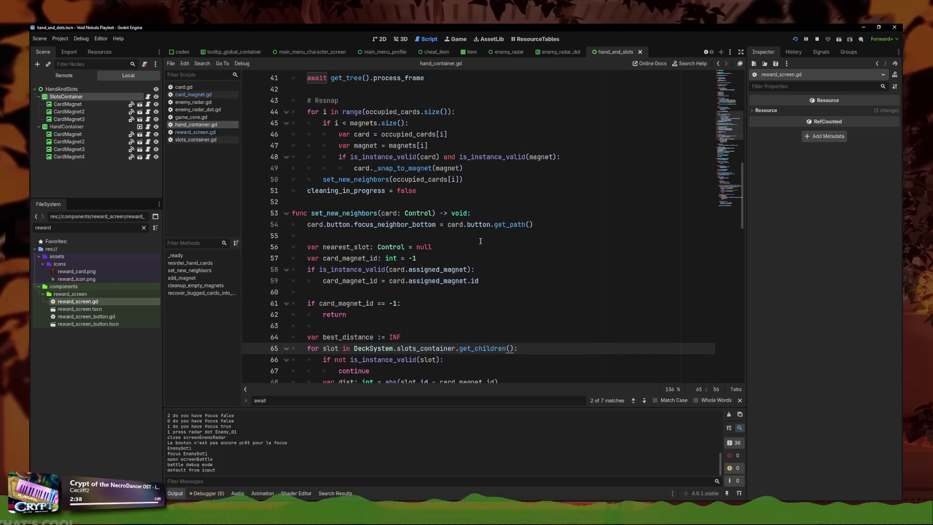
left_click(513, 224)
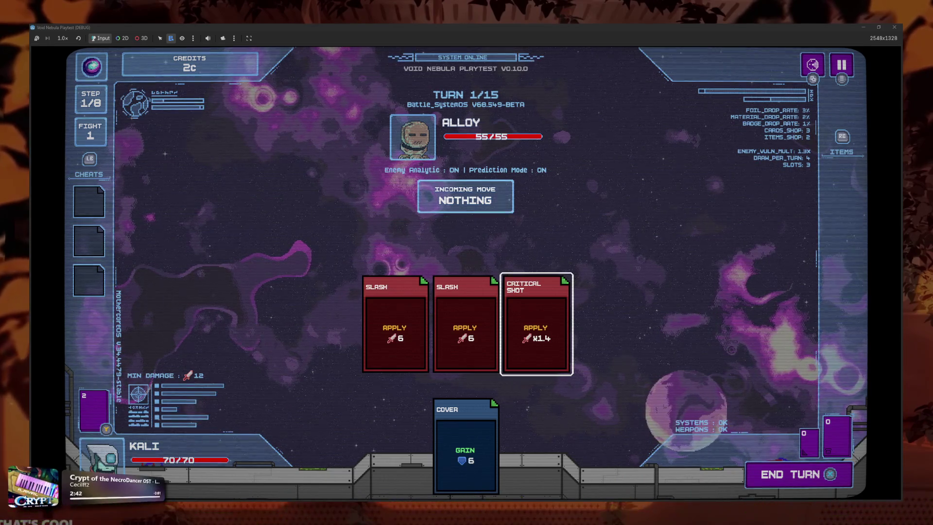
Re-slot both Slashes and Critical Shot, then end turn 1 attacking Alloy
key("BackSpace")
key("BackSpace")
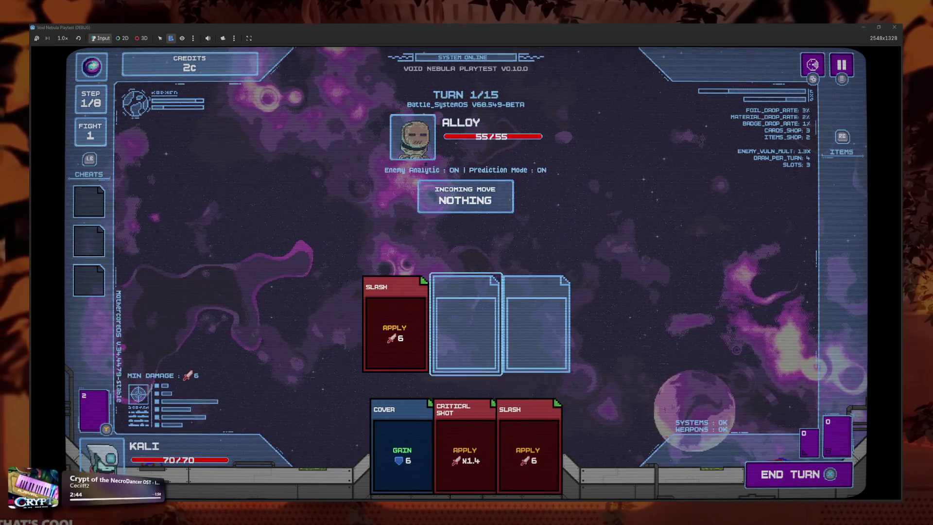
key("BackSpace")
key("Return")
key("Return")
key("Return")
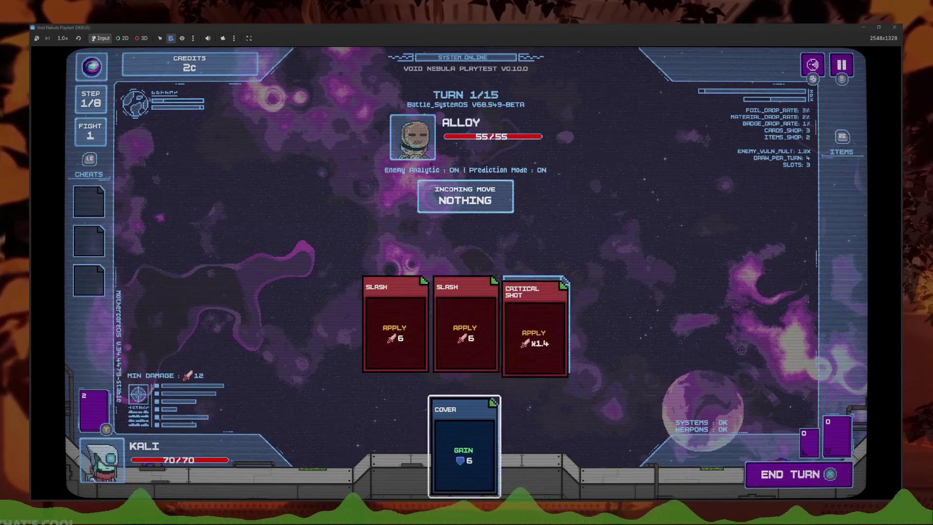
key("Left")
key("Left")
key("space")
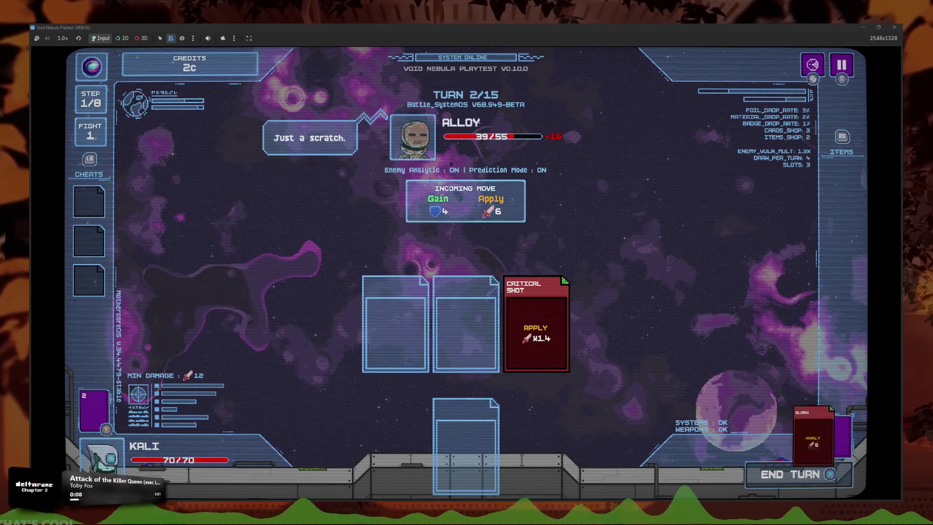
Play two Cover cards and Critical Shot into the slots for turn 2
key("Return")
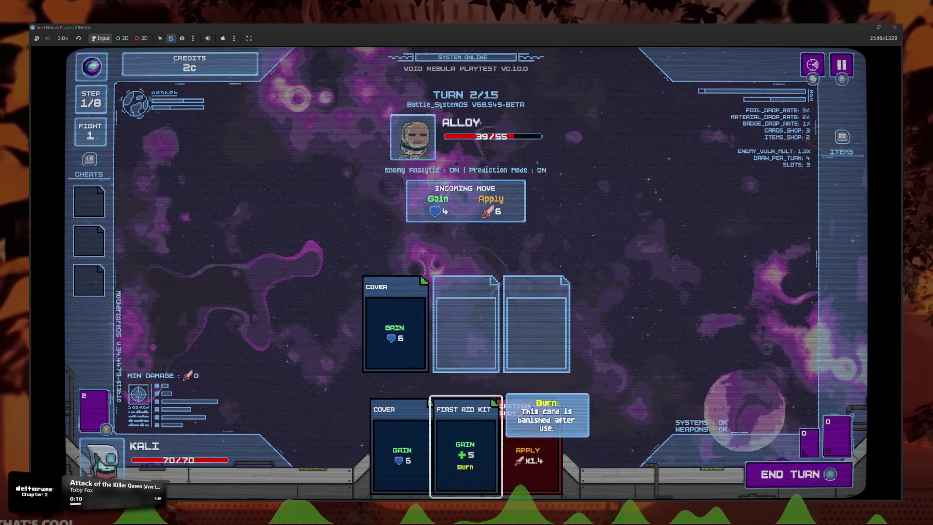
key("Left")
key("Return")
key("Return")
key("Return")
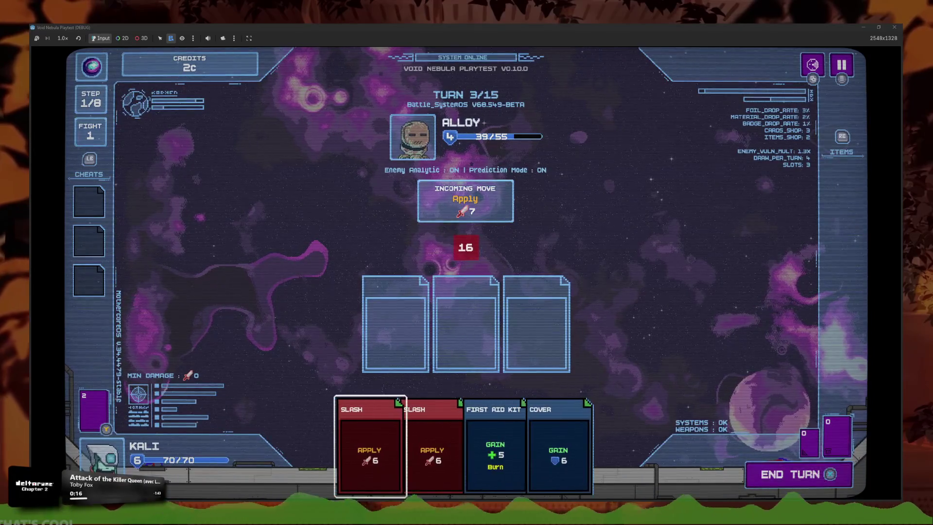
Slot two Slashes and Cover, end turn 3, then pause the battle and pick Main Menu
key("Return")
key("Left")
key("Return")
key("Right")
key("Return")
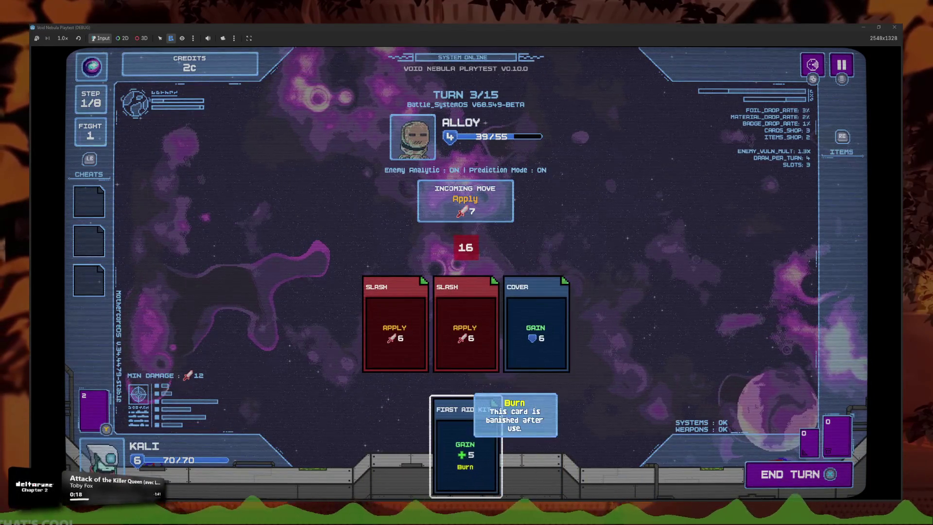
key("Left")
key("Left")
key("Left")
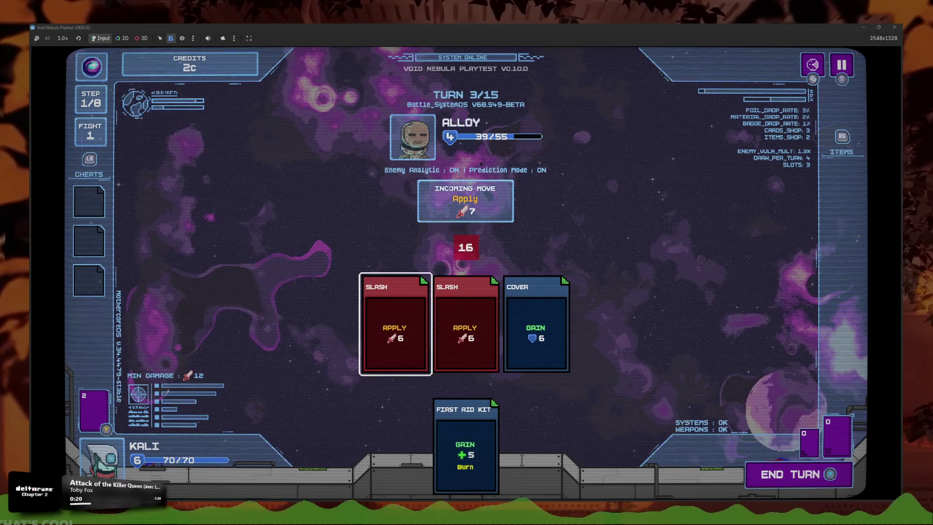
key("Right")
key("Right")
key("Left")
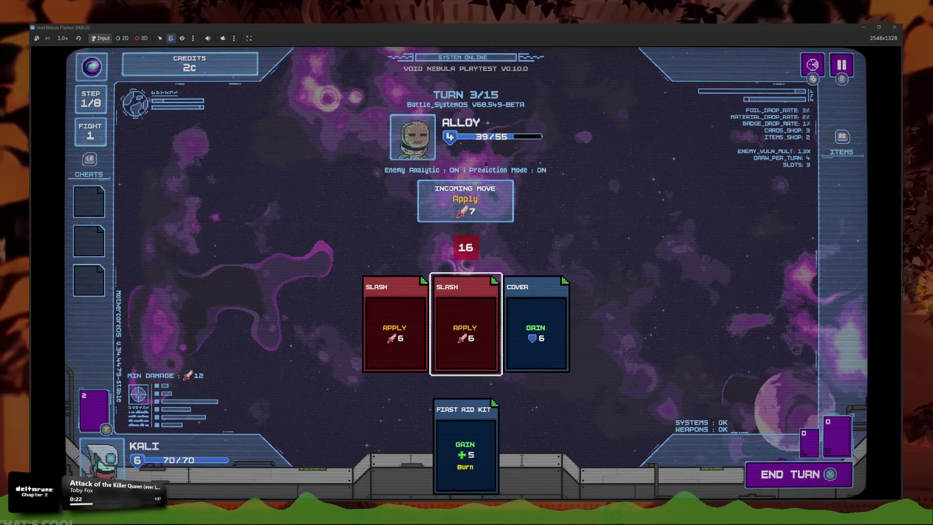
key("space")
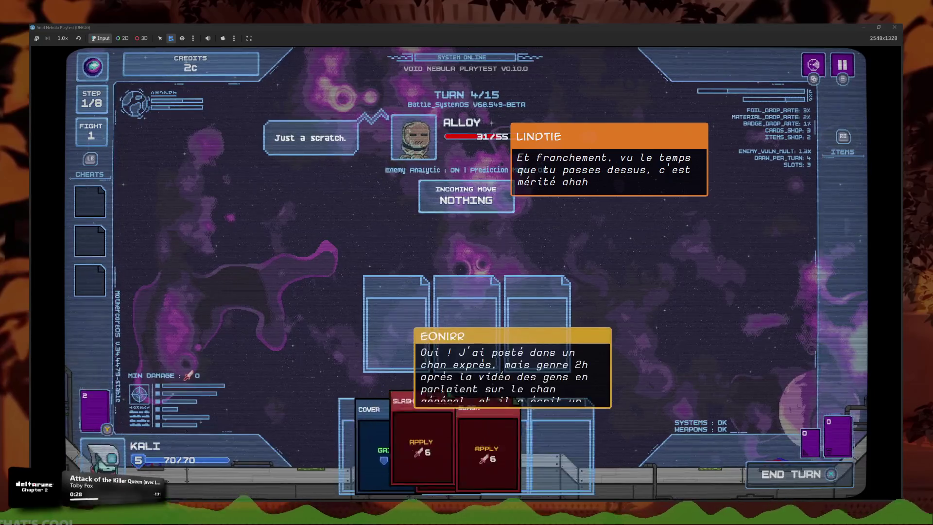
key("Escape")
key("Down")
key("Down")
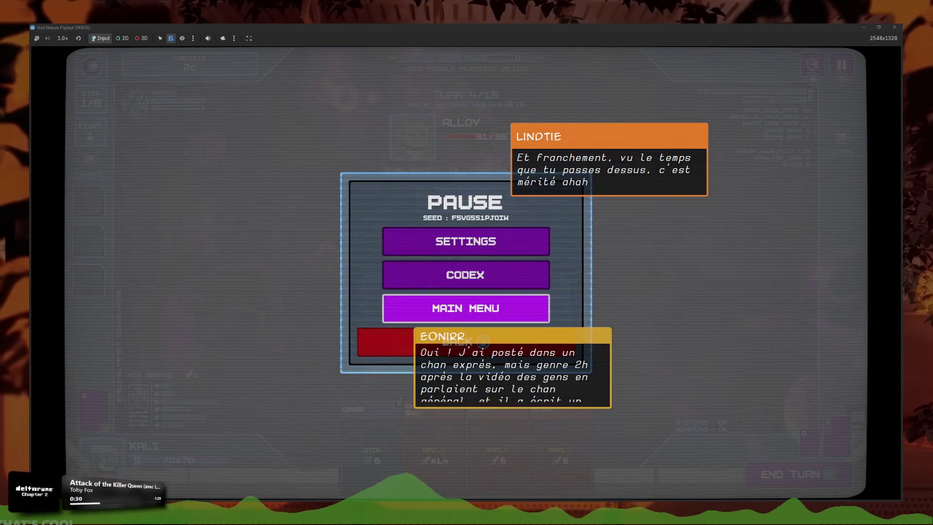
Quit to the main menu, relaunch with F5 and start a new Normal run as Kali
key("Return")
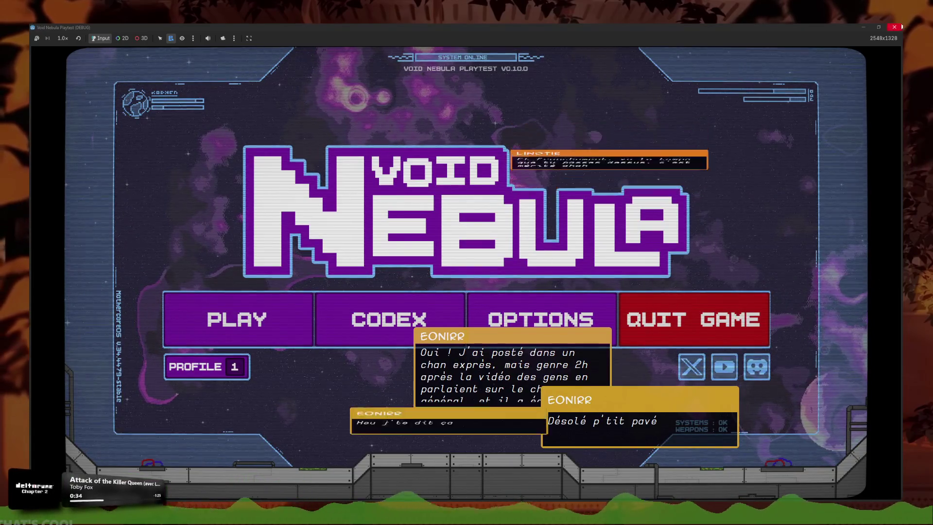
key("F5")
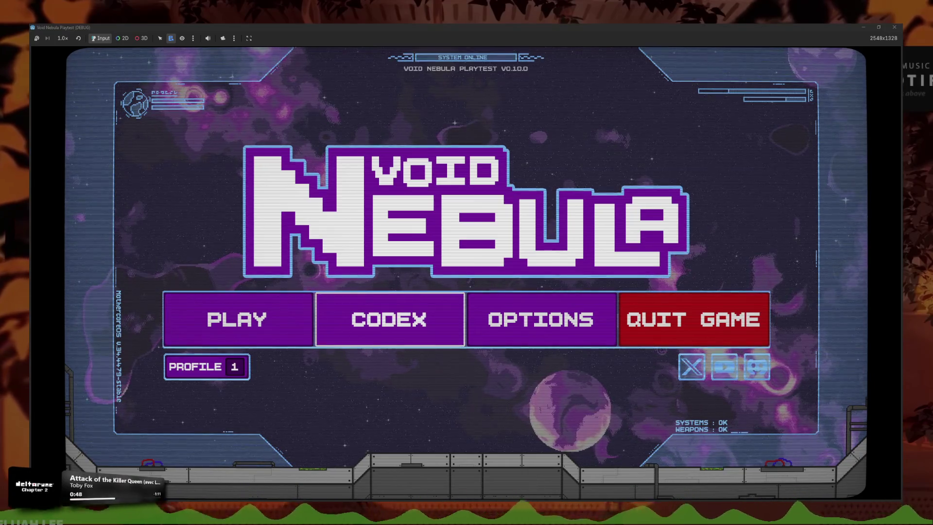
key("Return")
key("q")
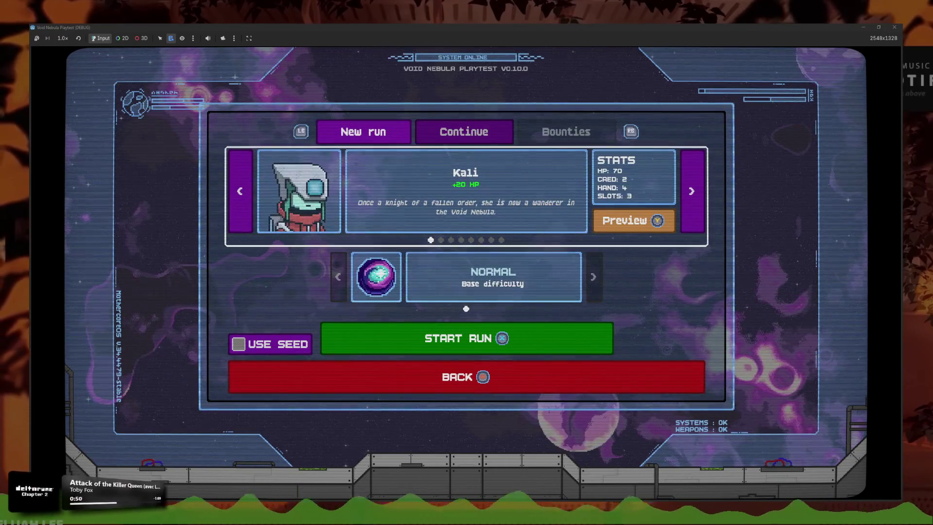
key("Return")
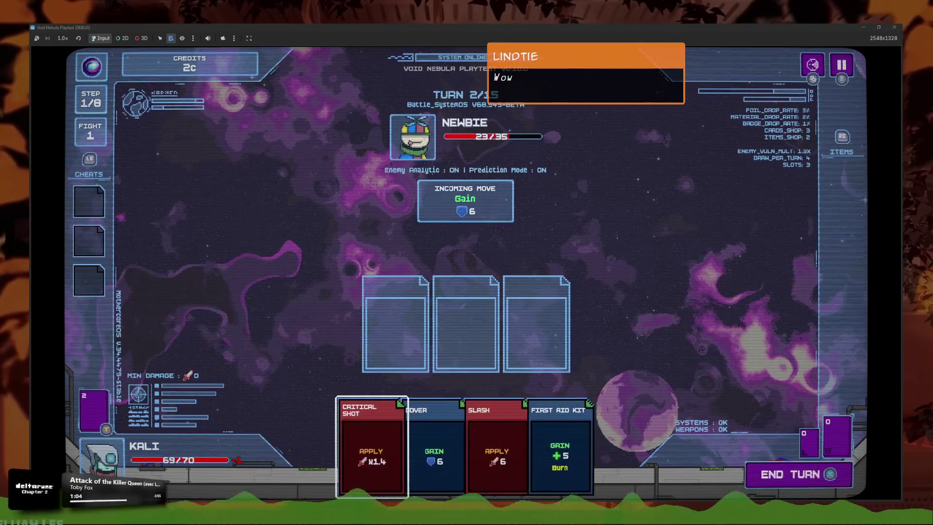
Play Slash, Cover and Critical Shot into the slots and end the turn
key("Return")
key("Right")
key("Return")
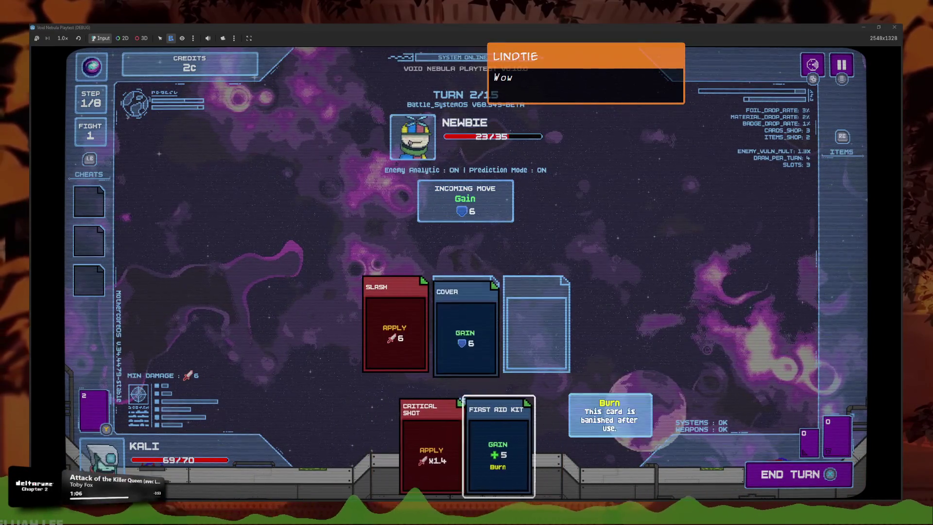
key("Return")
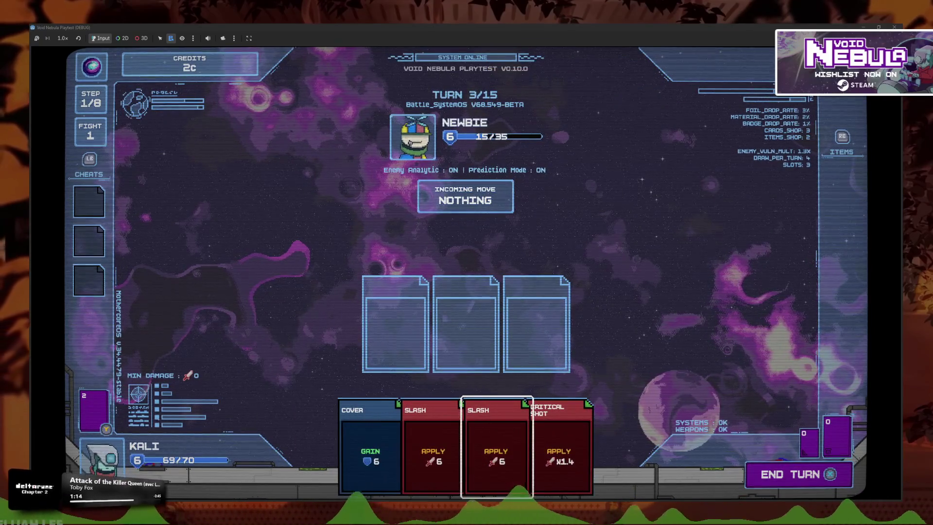
Play both Slashes and Critical Shot into the slots for the next turn
key("Return")
key("Left")
key("Return")
key("Return")
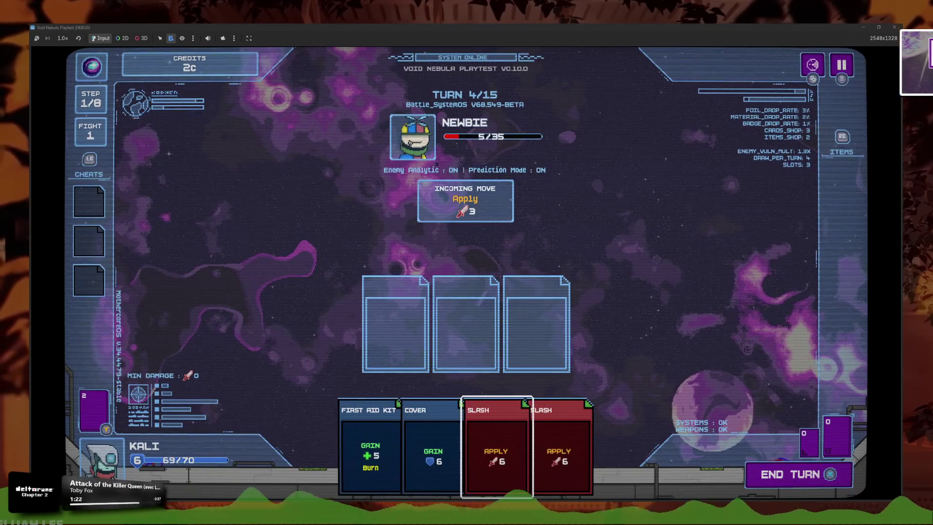
Fill the slots with both Slashes and Cover, then end the turn to defeat Newbie
key("Return")
key("Return")
key("Return")
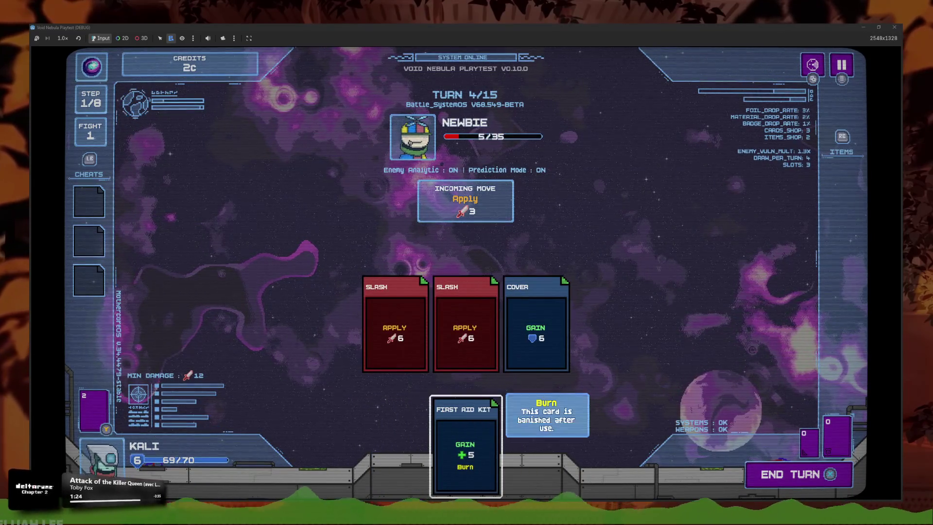
key("Up")
key("Right")
key("Down")
key("Up")
key("Right")
key("Right")
key("space")
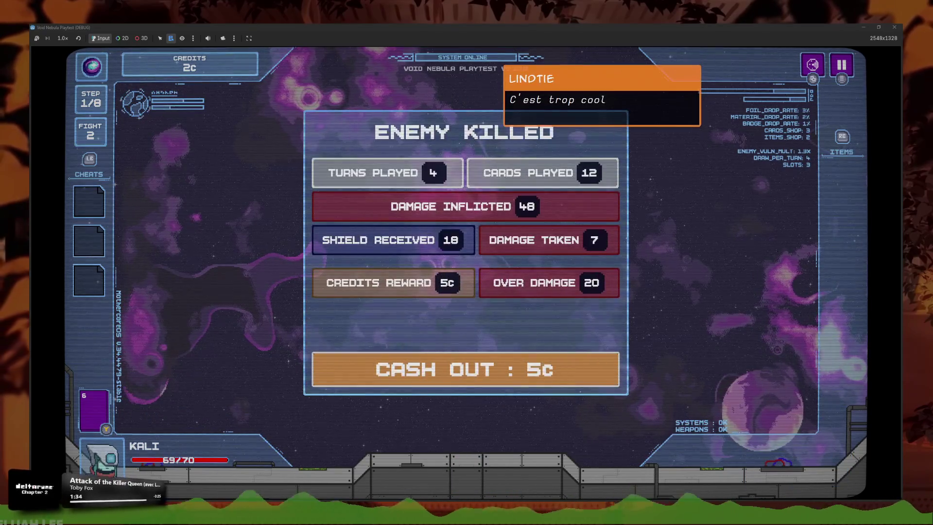
Cash out the 5c reward for 7c total and leave the shop without buying
key("space")
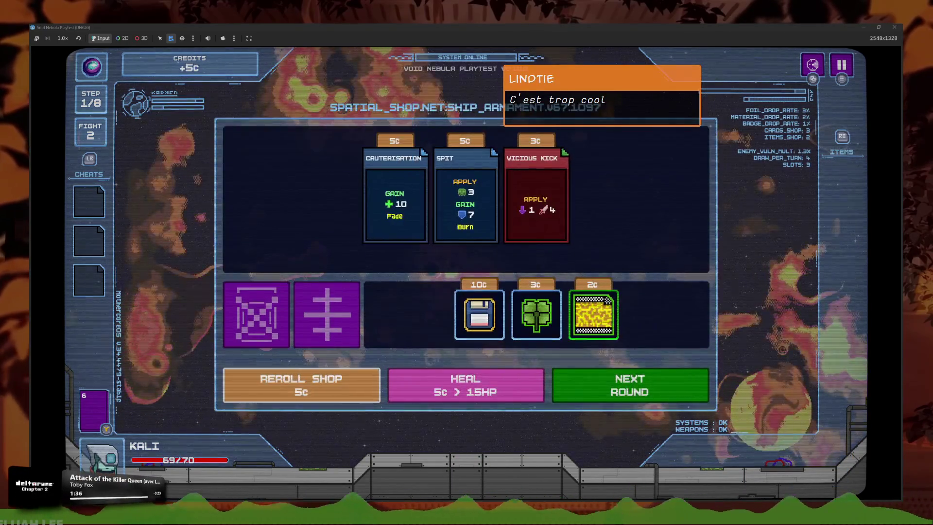
key("Right")
key("Right")
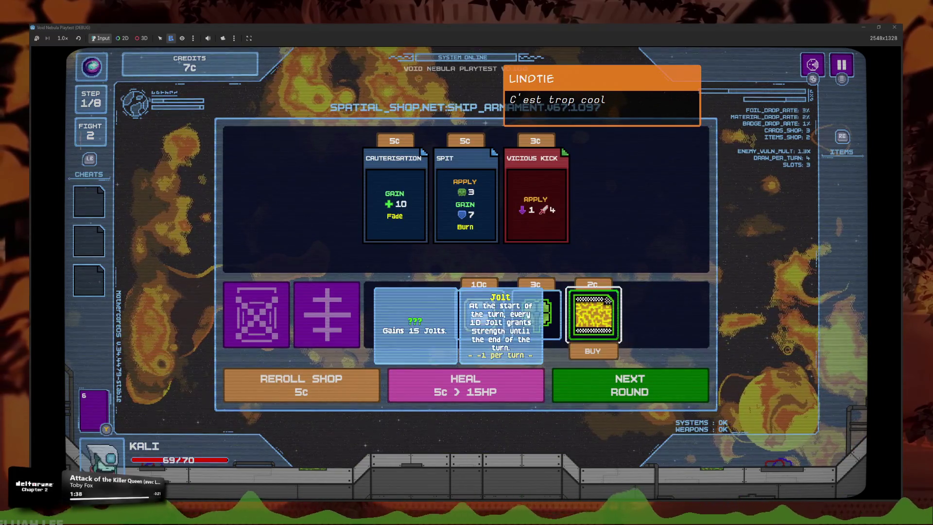
key("Escape")
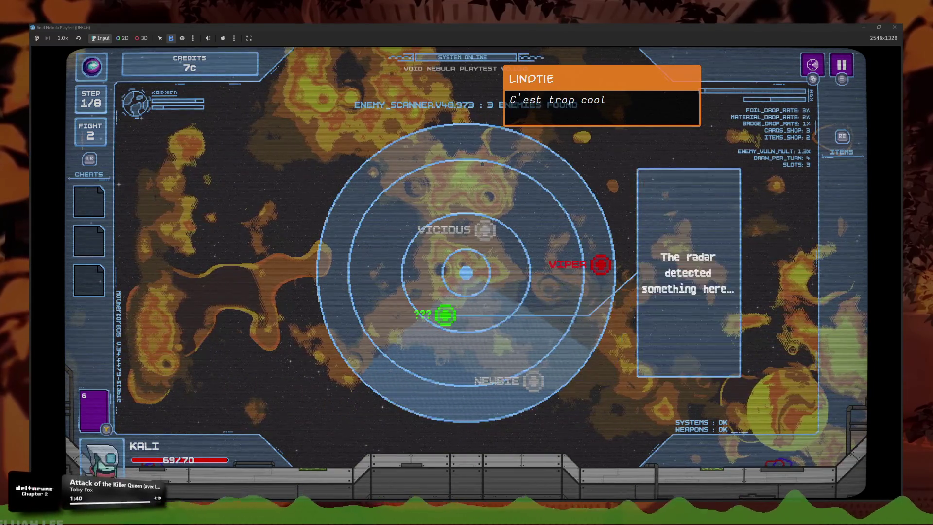
Visit the ??? event, leave it untouched, and start the battle against Viper
key("Right")
key("Left")
key("Return")
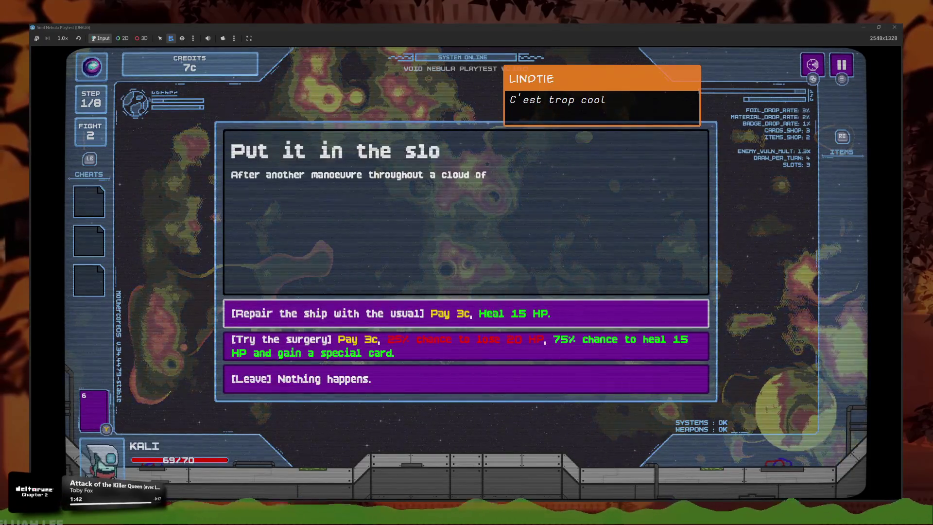
key("Down")
key("Down")
key("Return")
key("Return")
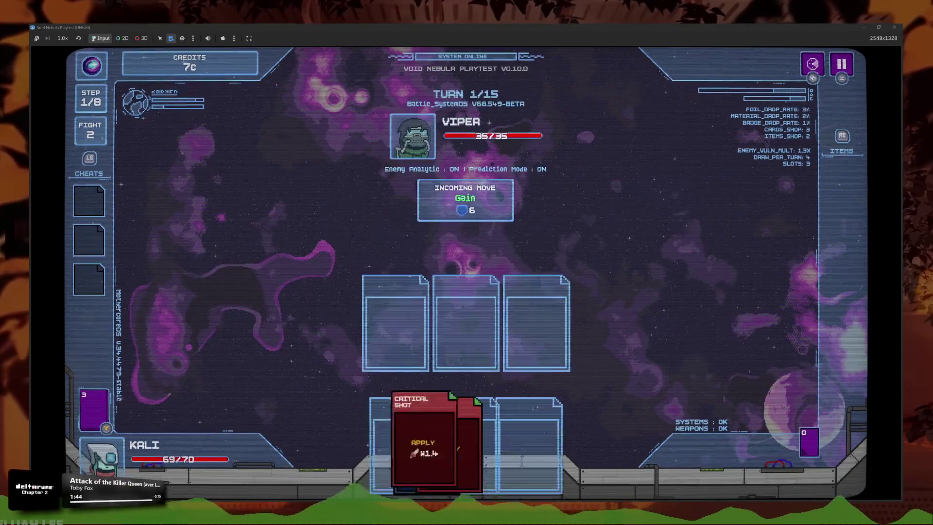
Play Cover and Critical Shot, then two Slashes and Cover over two turns against Viper
key("Left")
key("Return")
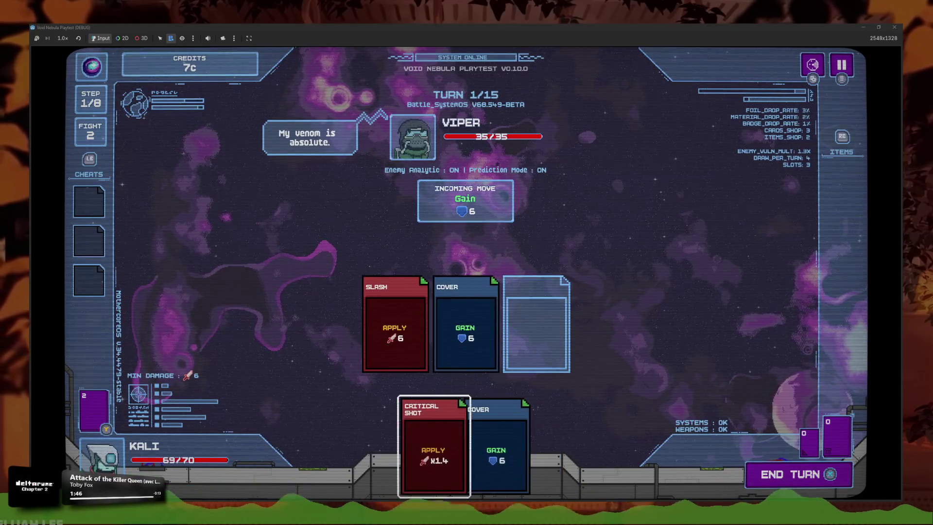
key("Return")
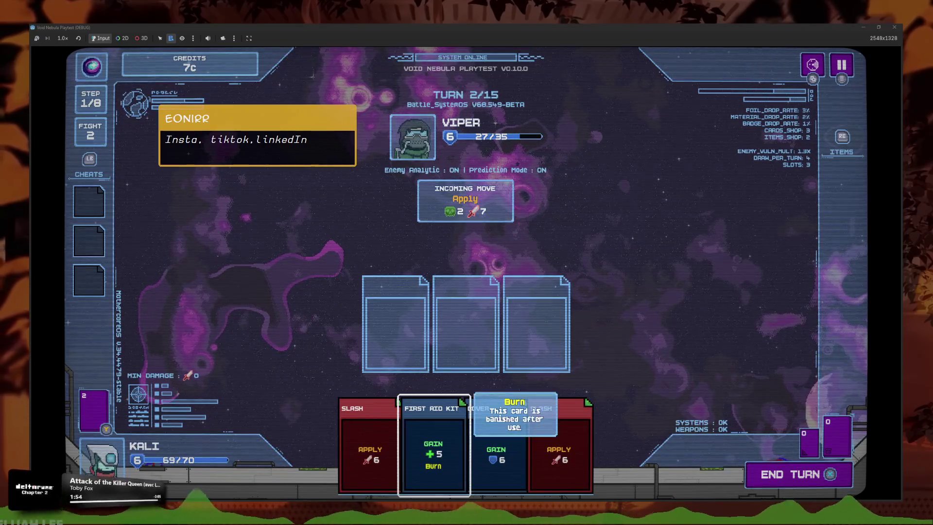
key("Left")
key("Return")
key("Right")
key("Right")
key("Return")
key("Return")
key("space")
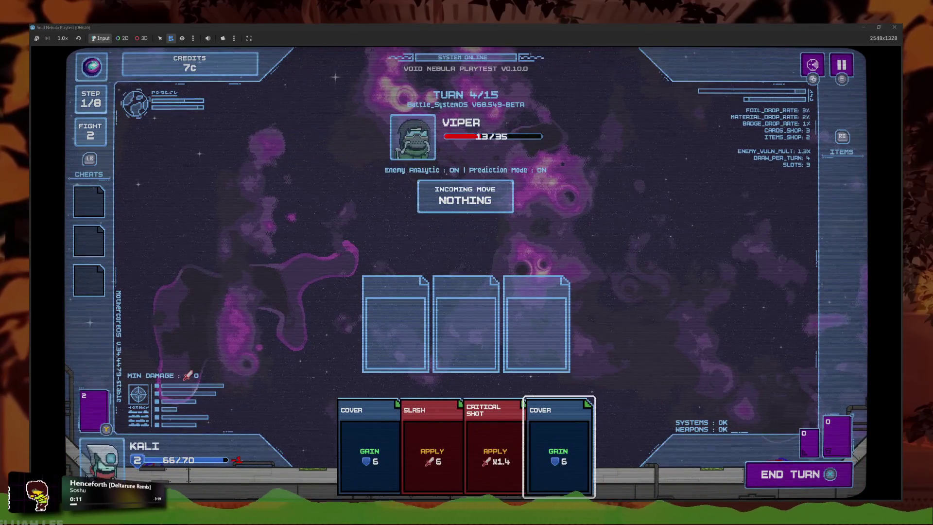
Slot Cover, Slash and Critical Shot and end the turn to attack Viper
key("Left")
key("Left")
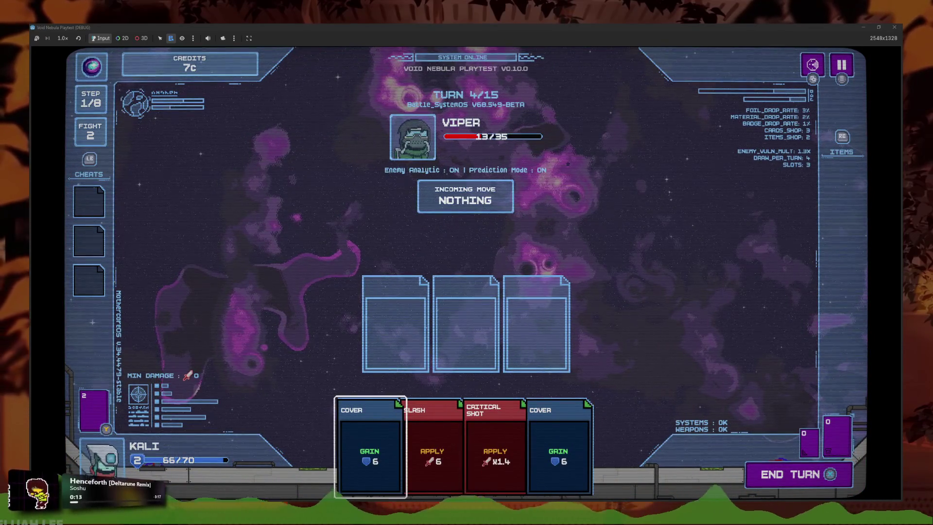
key("Right")
key("Left")
key("Return")
key("Return")
key("Return")
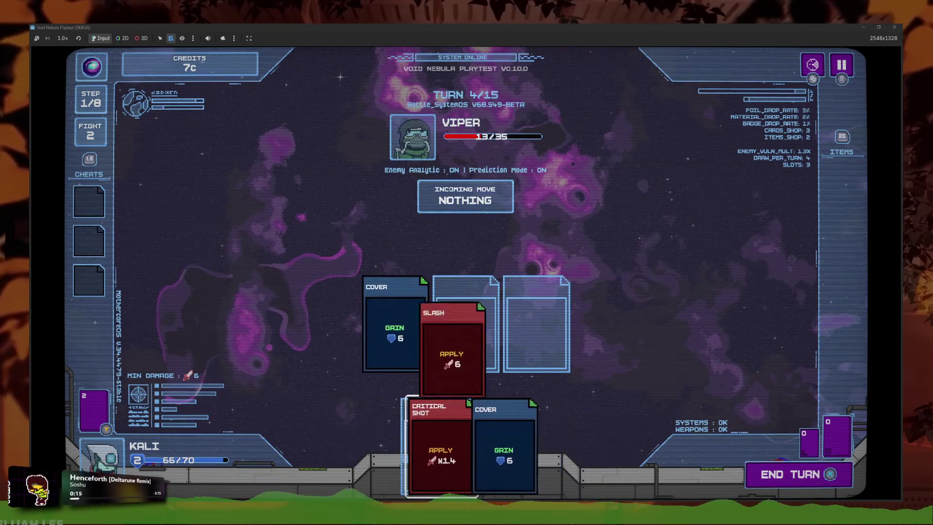
key("space")
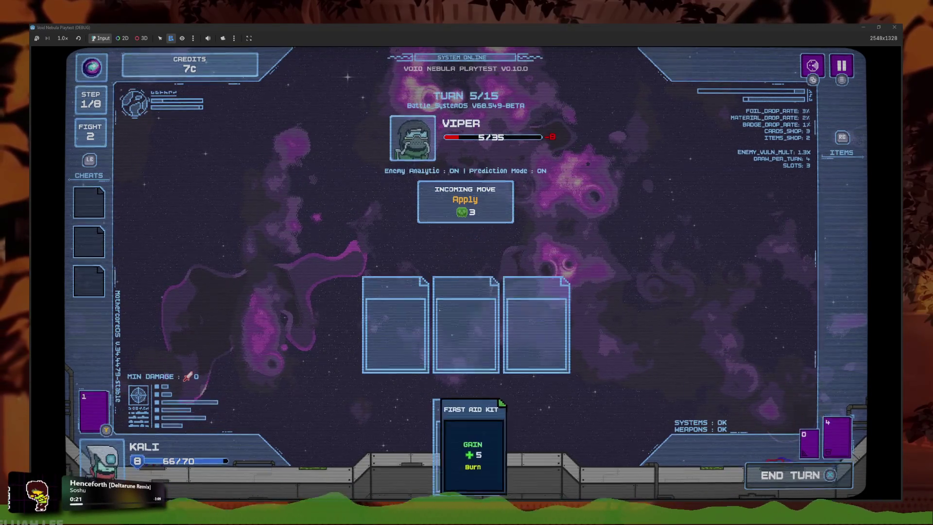
Slot Cover, First Aid Kit and Slash and end the turn, dropping Viper to -1/35
key("Right")
key("Return")
key("Left")
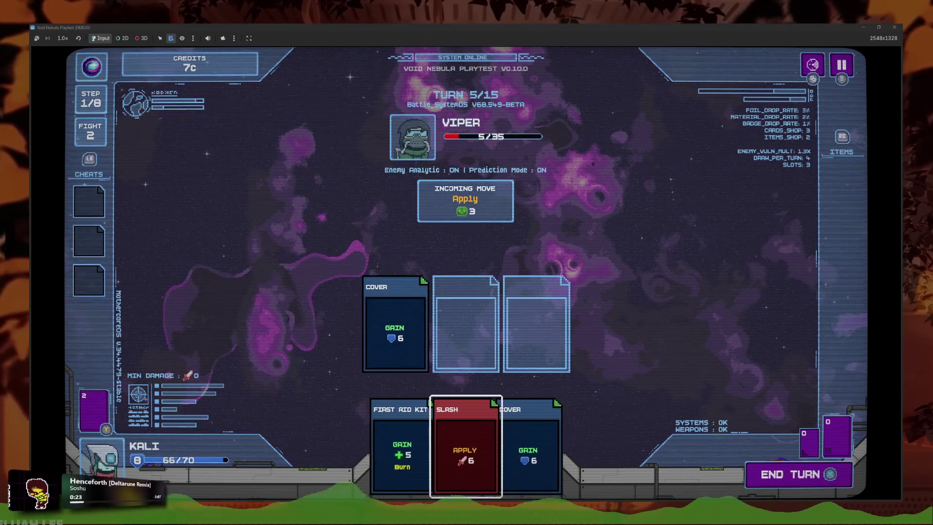
key("Left")
key("Return")
key("Return")
key("space")
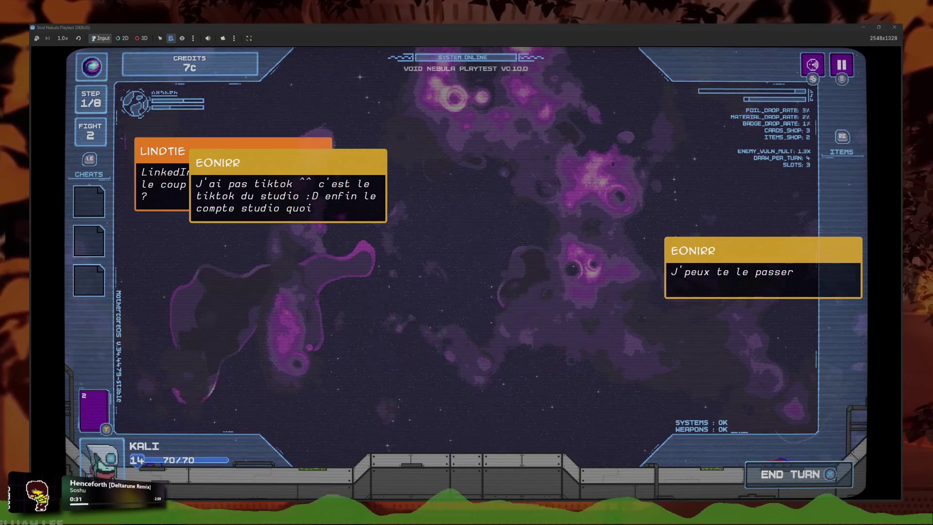
Cash out to 13c and inspect the shop's Green Resistor, Cloverbit, All At Once and 2c entries
key("Return")
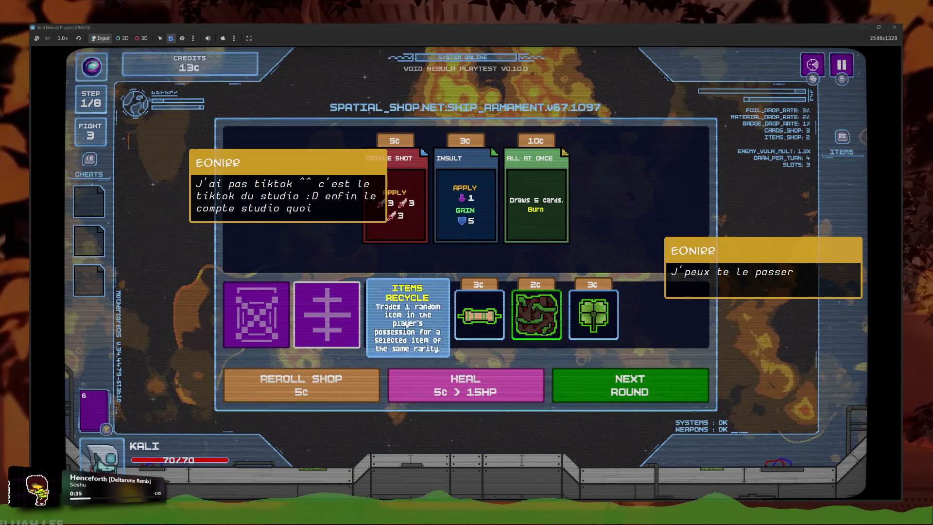
left_click(479, 314)
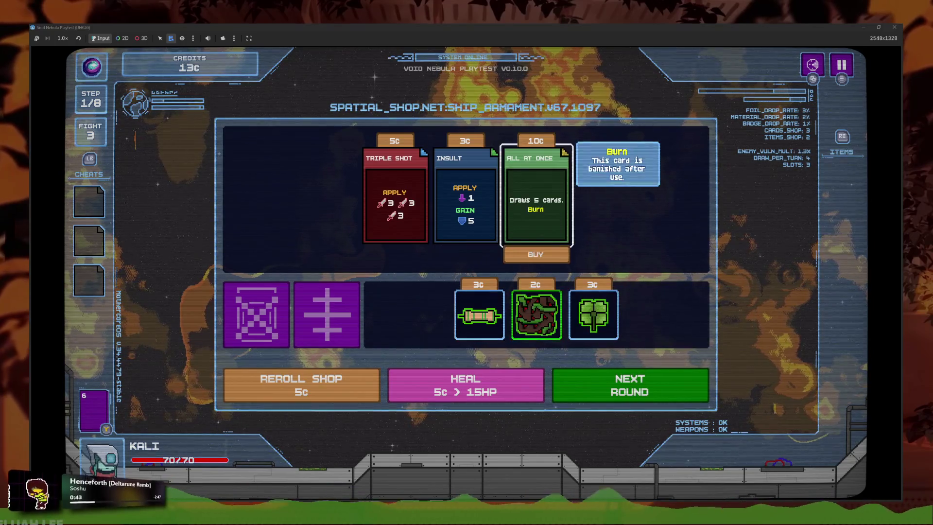
left_click(593, 315)
left_click(535, 194)
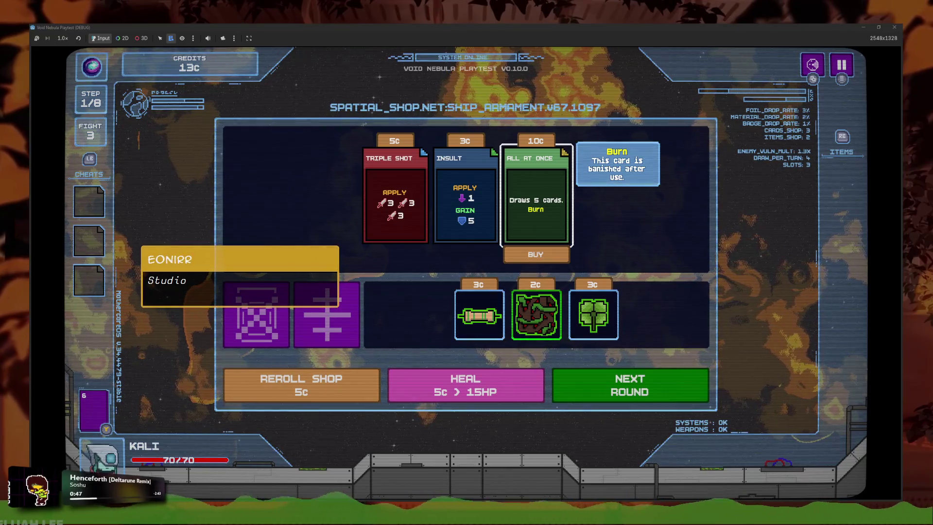
left_click(536, 315)
left_click(593, 314)
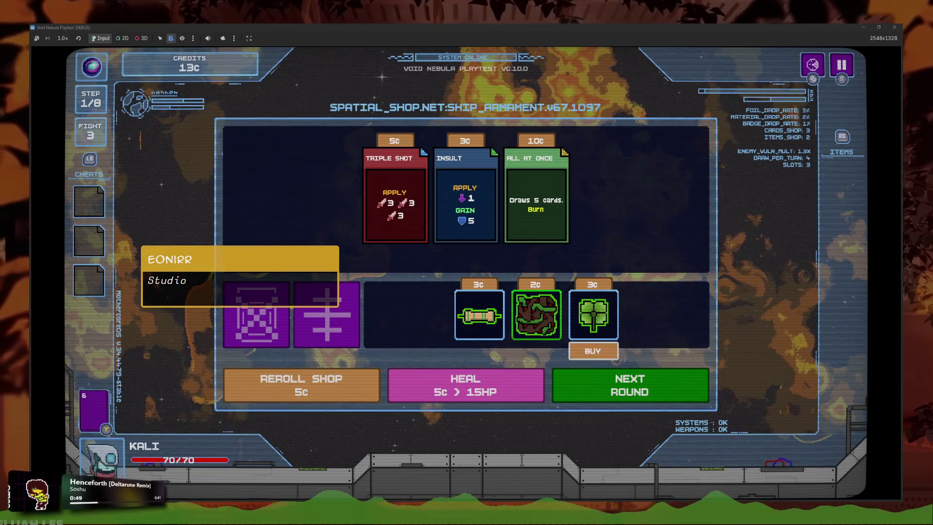
key("Escape")
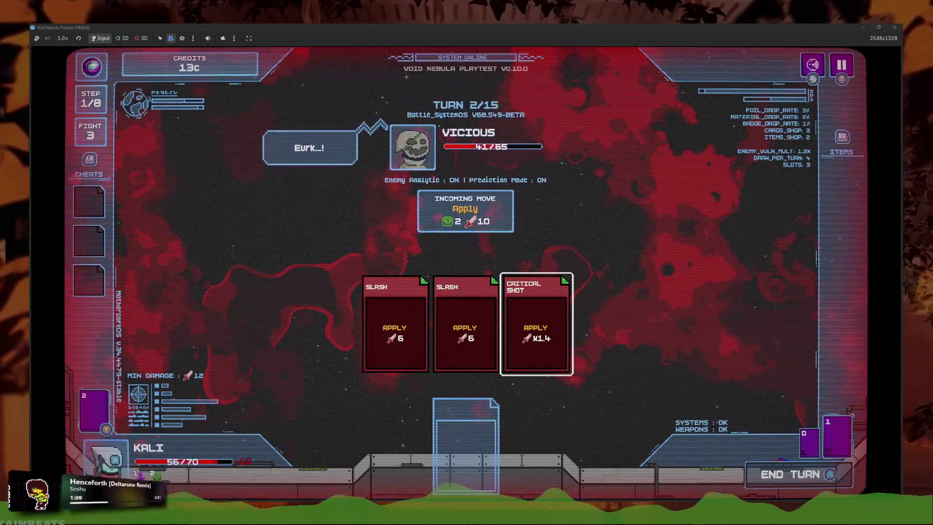
Slot Cover cards and Critical Shot over the opening turns against Vicious
key("Return")
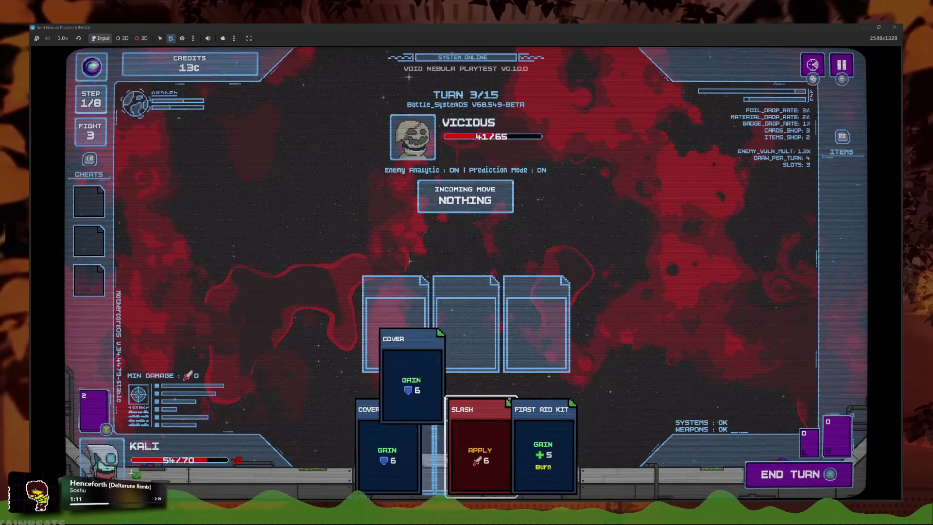
key("Return")
key("Return")
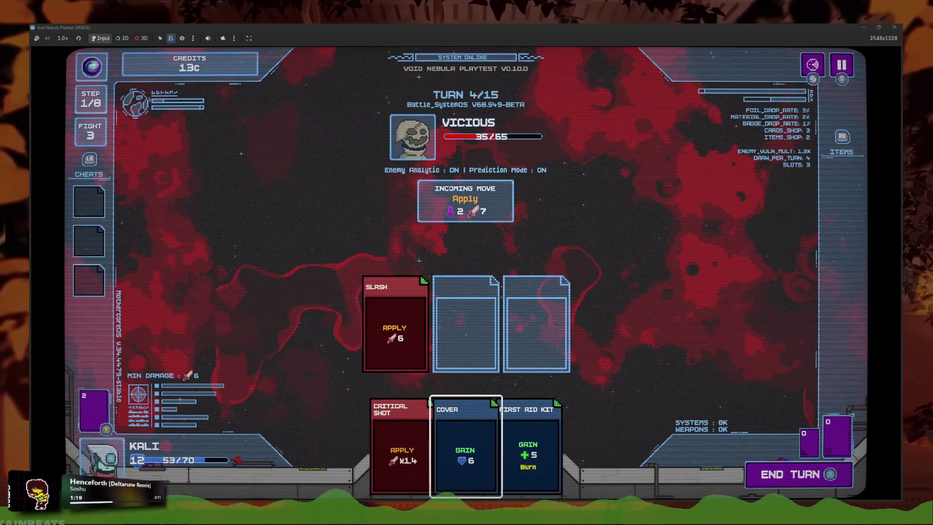
key("Return")
key("Left")
key("Return")
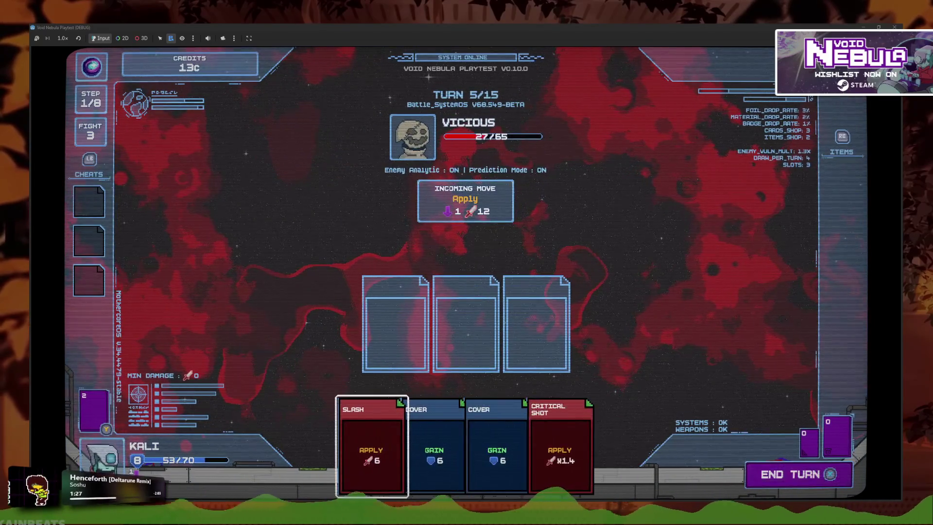
Play Cover, Slash and Critical Shot to beat Vicious, claim Propagation, and stop the playtest
key("Return")
key("Left")
key("Return")
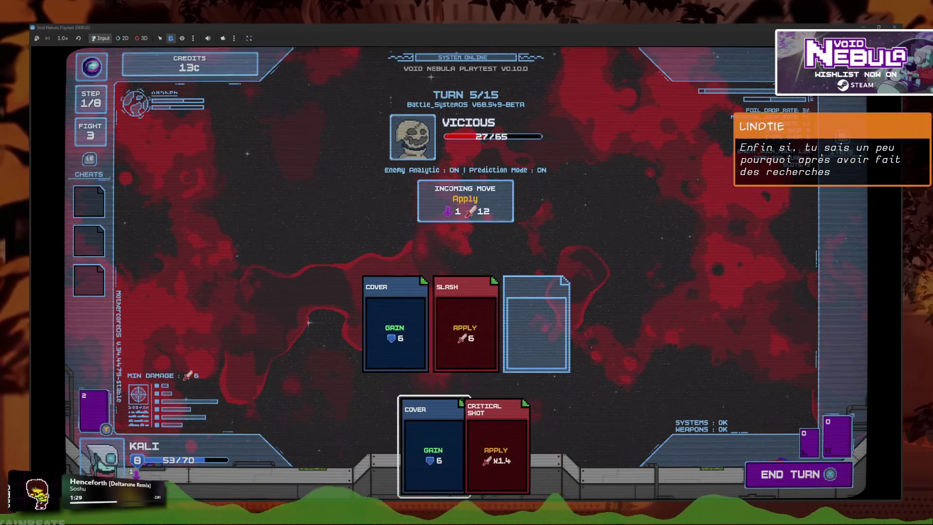
key("Right")
key("Return")
key("Return")
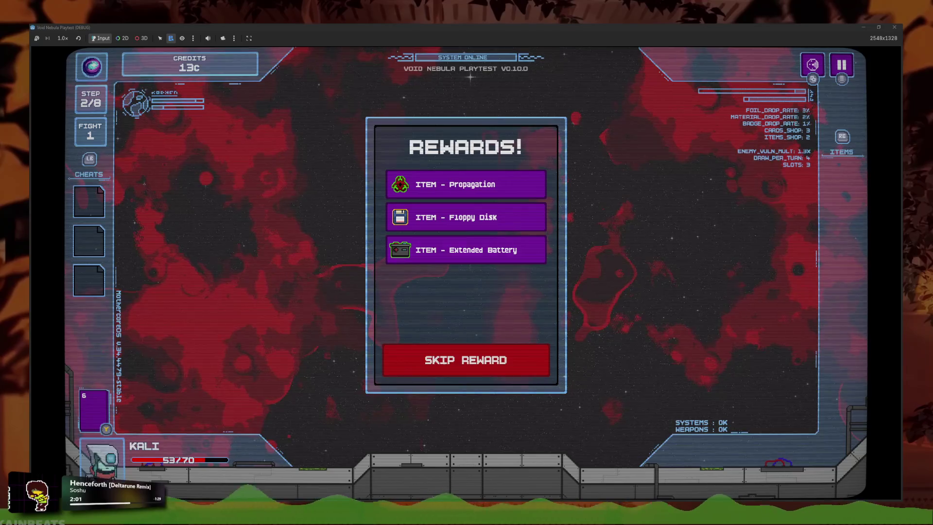
left_click(466, 185)
key("F8")
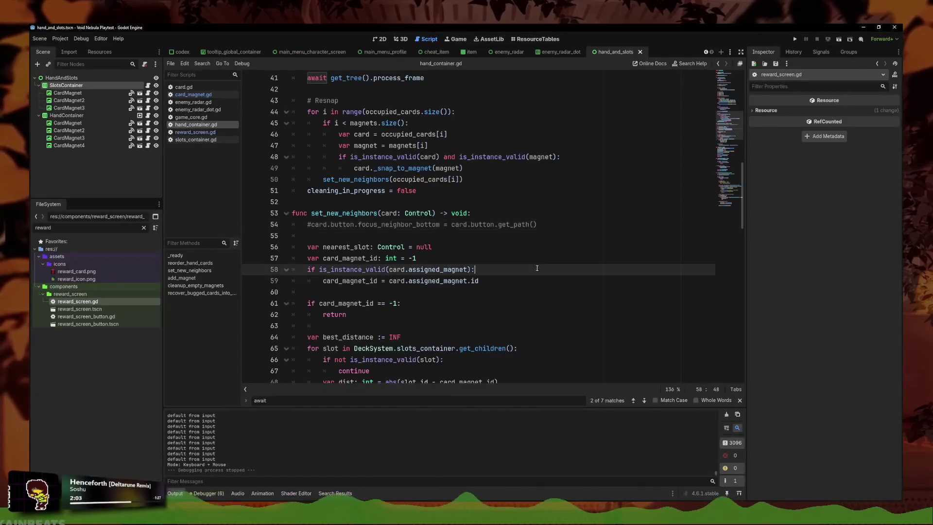
Select, then deselect the commented-out line 54 in hand_container.gd
triple_click(560, 225)
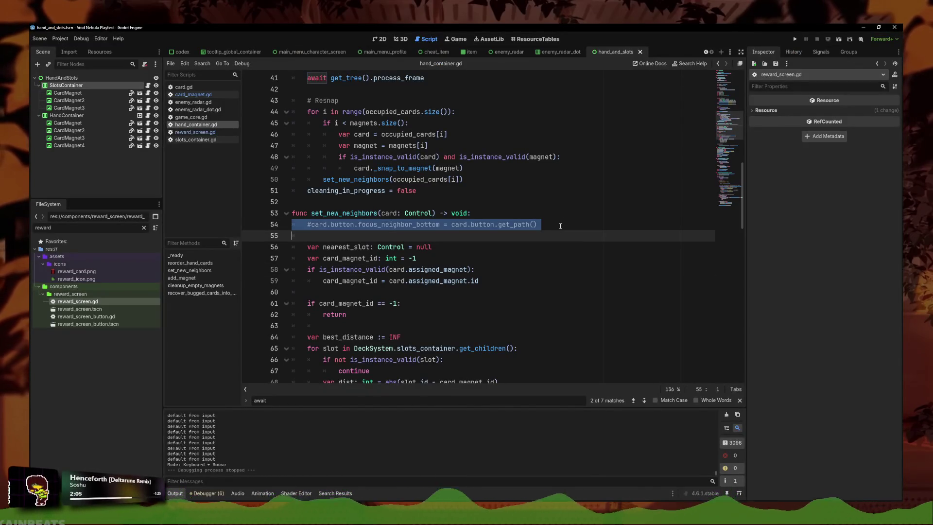
left_click(518, 204)
scroll(253, 140, "up", 2)
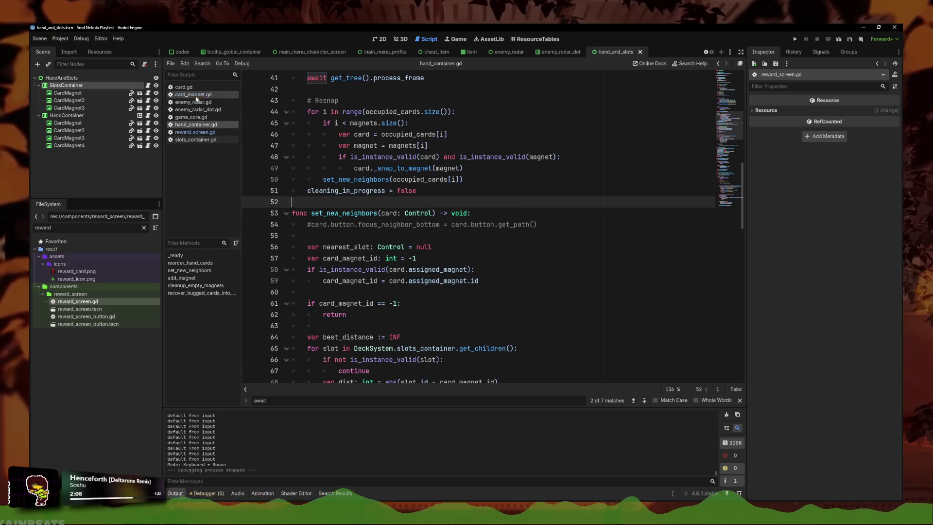
Review populate_reward_list lines 28–30 in reward_screen.gd and relaunch the game
left_click(203, 133)
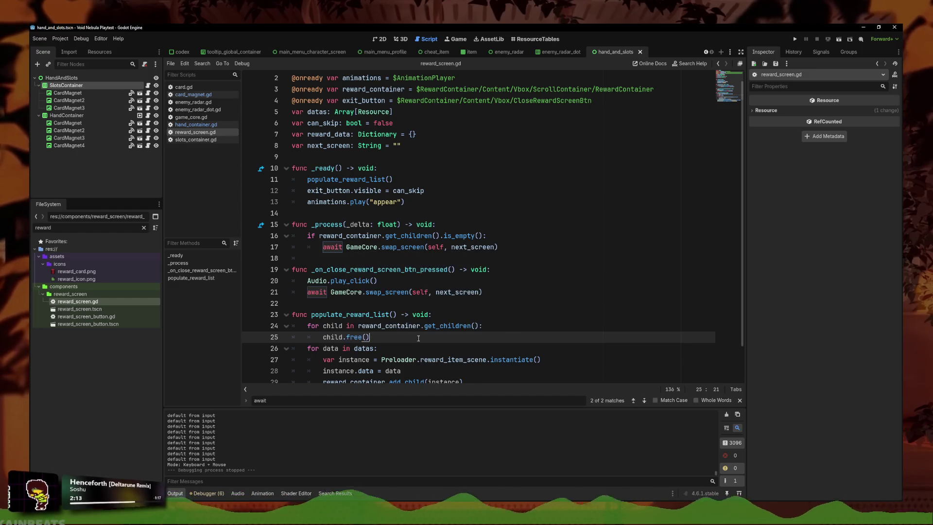
scroll(418, 342, "down", 2)
left_click(485, 353)
left_click(522, 333)
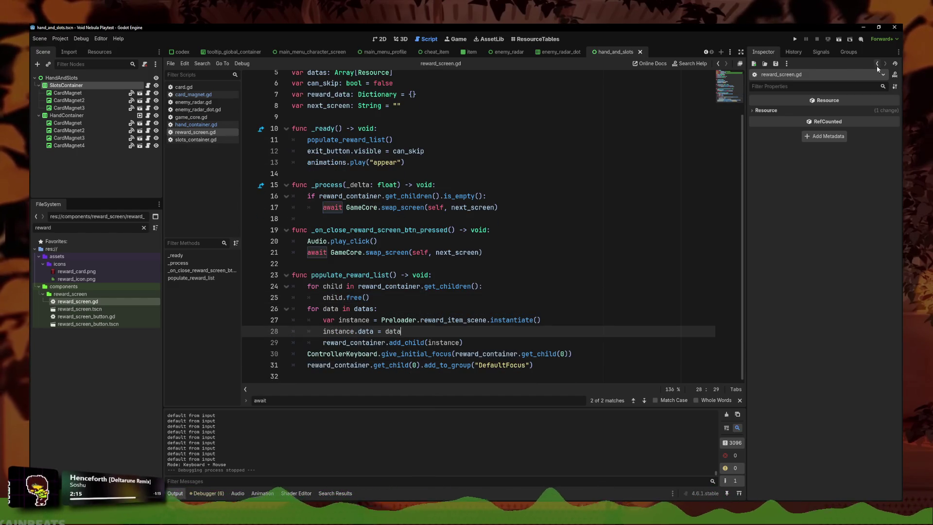
left_click(527, 343)
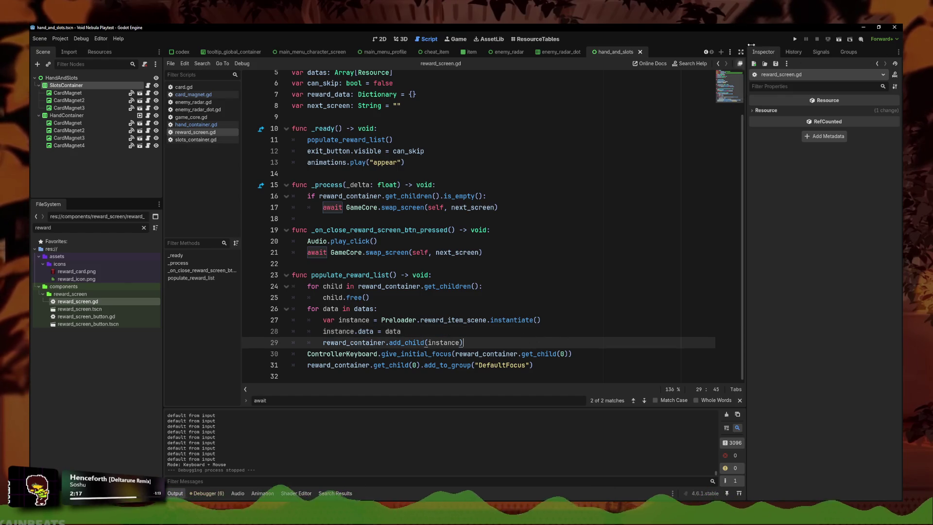
left_click(797, 41)
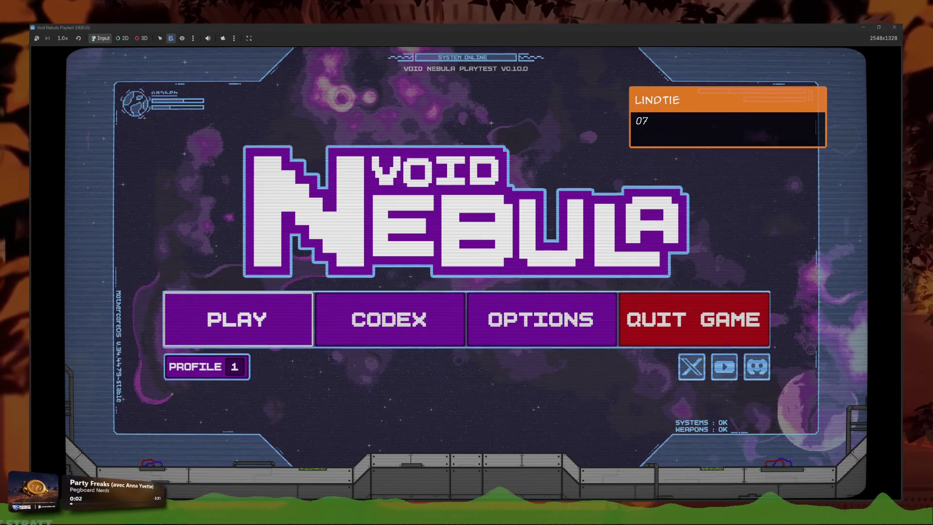
Continue the saved run and slot Cover, Slash and Critical Shot against Vicious
key("Return")
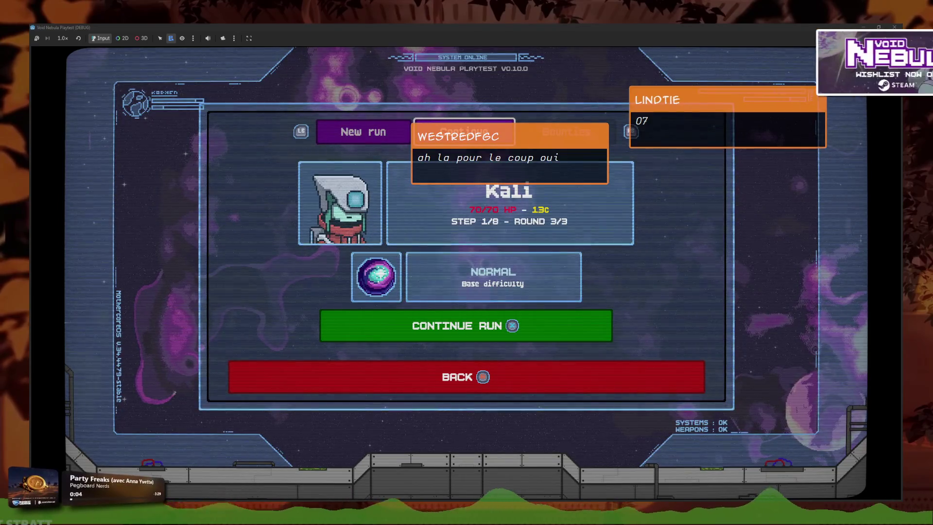
key("Return")
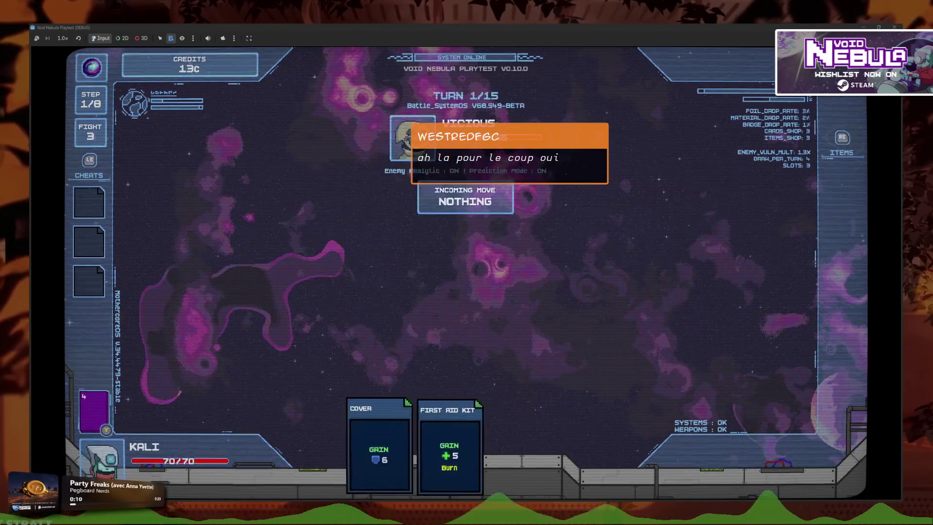
key("Return")
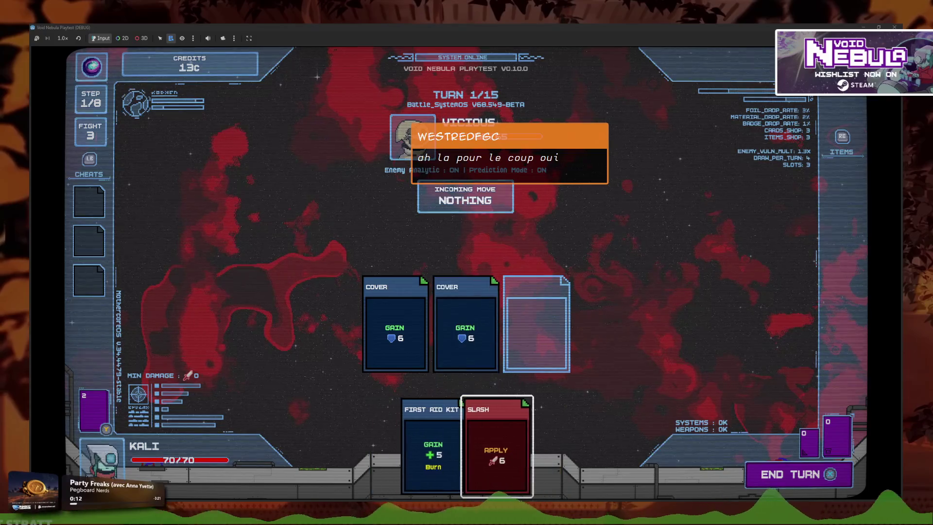
key("Return")
key("Return")
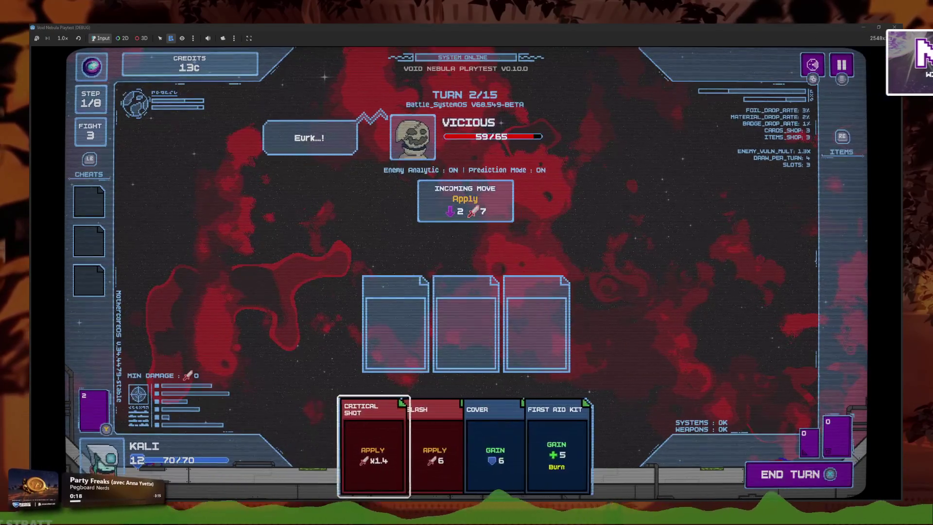
key("Right")
key("Return")
key("Return")
key("Return")
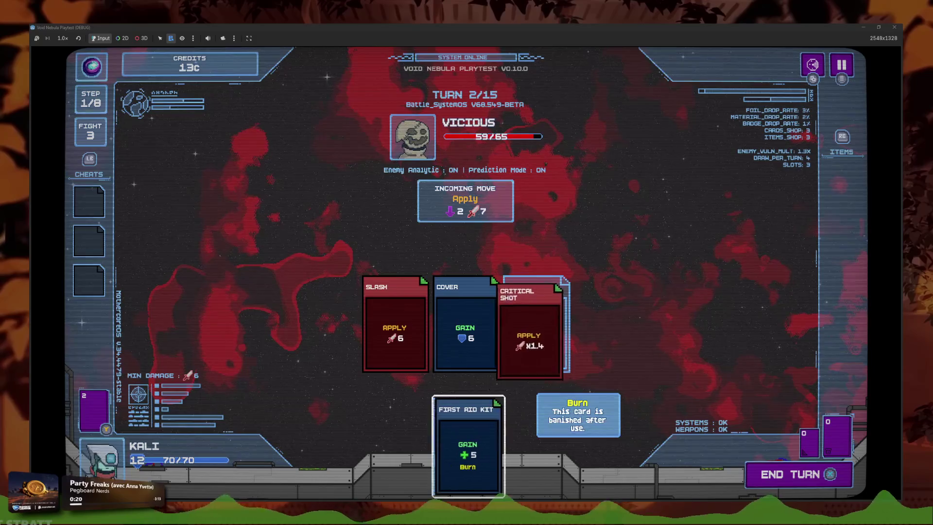
key("Return")
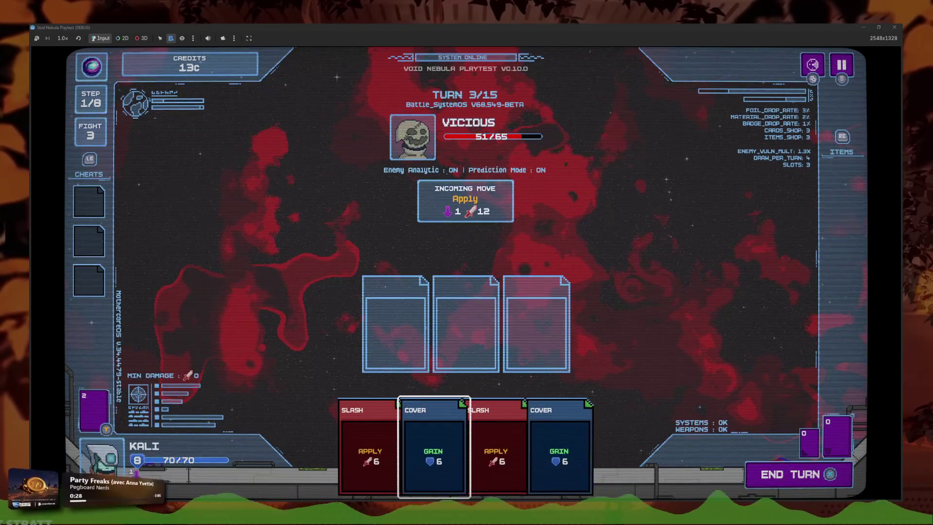
Slot Slash, Slash and Cover and end turn 3
key("Right")
key("Return")
key("Right")
key("Return")
key("Return")
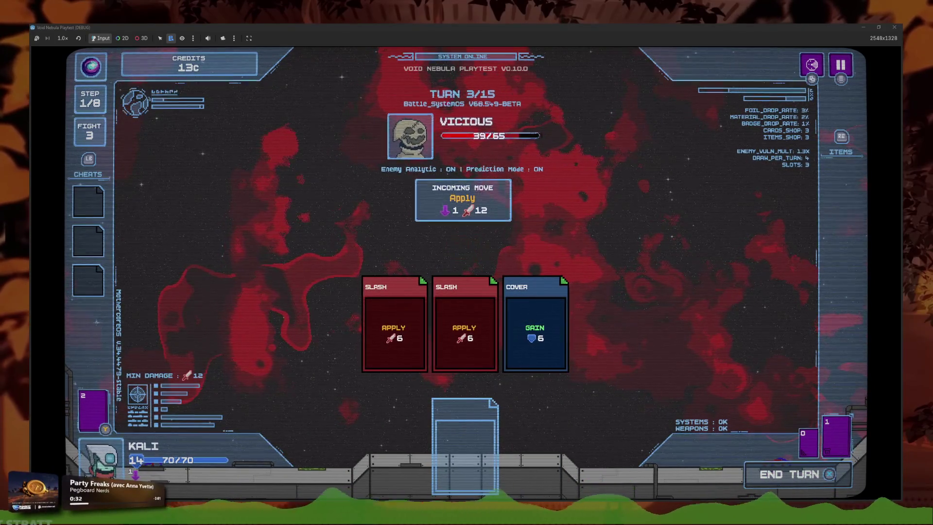
key("space")
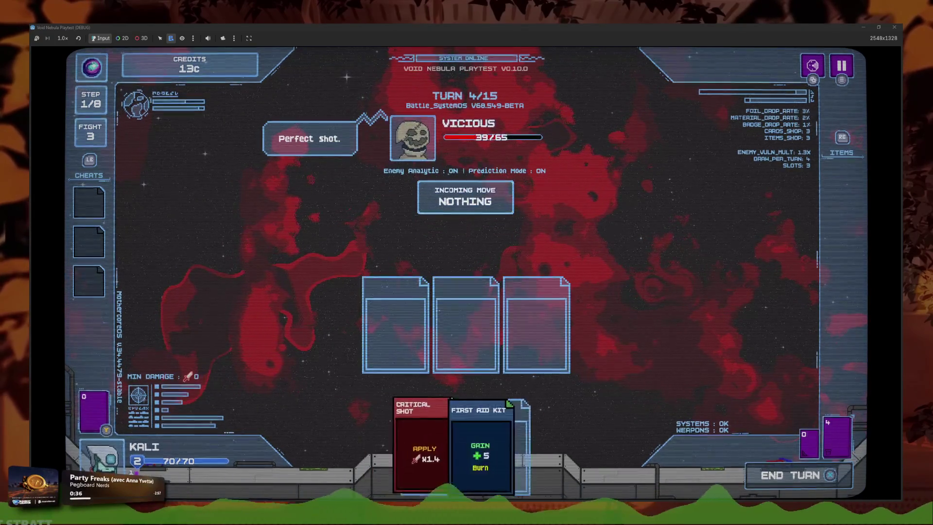
Slot Slash, Cover and Critical Shot, end the turn, then place Cover in slot one on turn 5
key("Right")
key("Right")
key("Return")
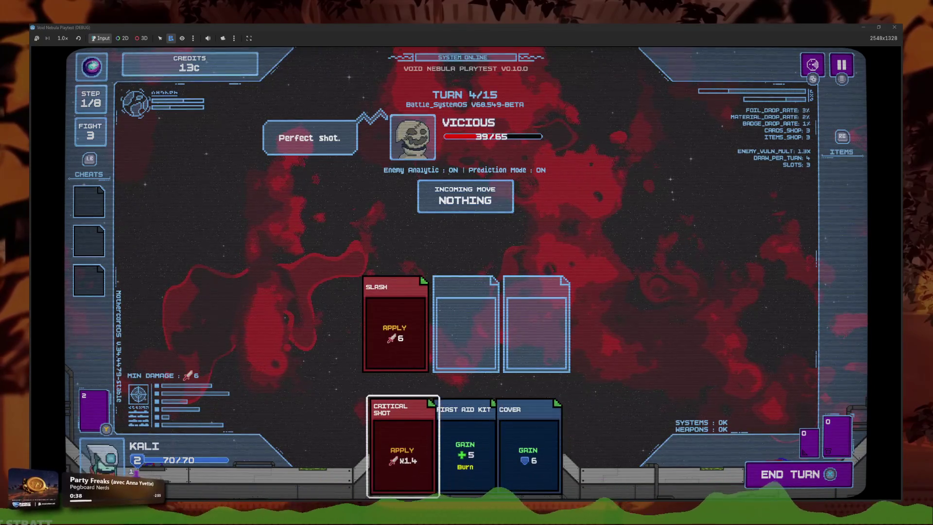
key("Return")
key("Left")
key("Return")
key("space")
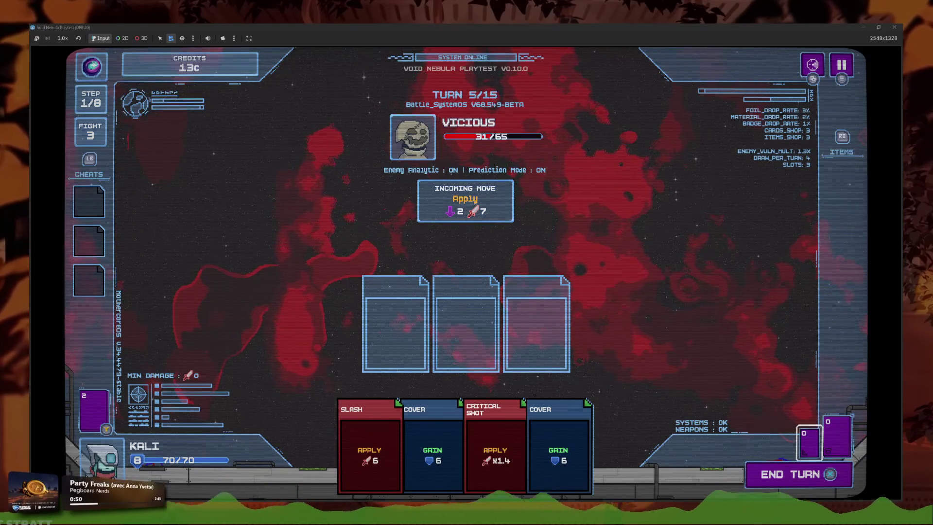
left_click(432, 452)
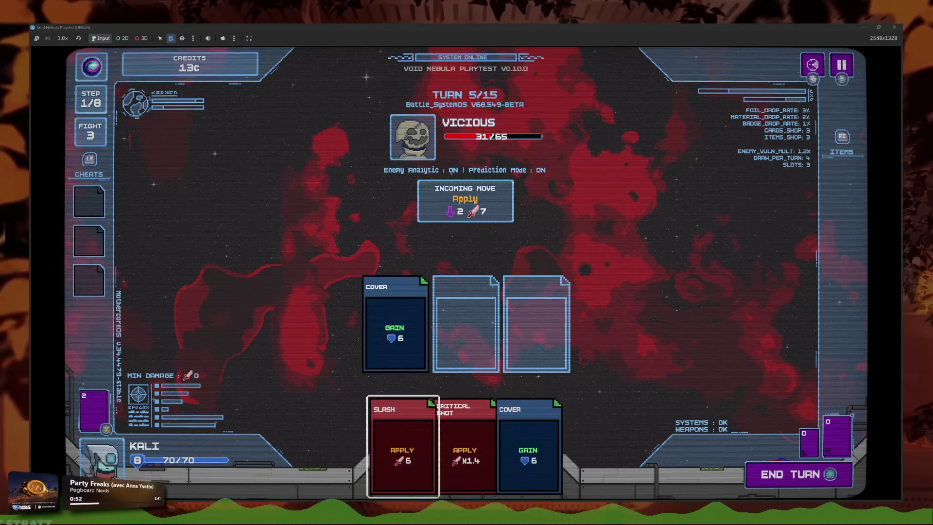
Slot Slash, then swap Cover out of the third slot for Critical Shot
key("Return")
key("Return")
key("BackSpace")
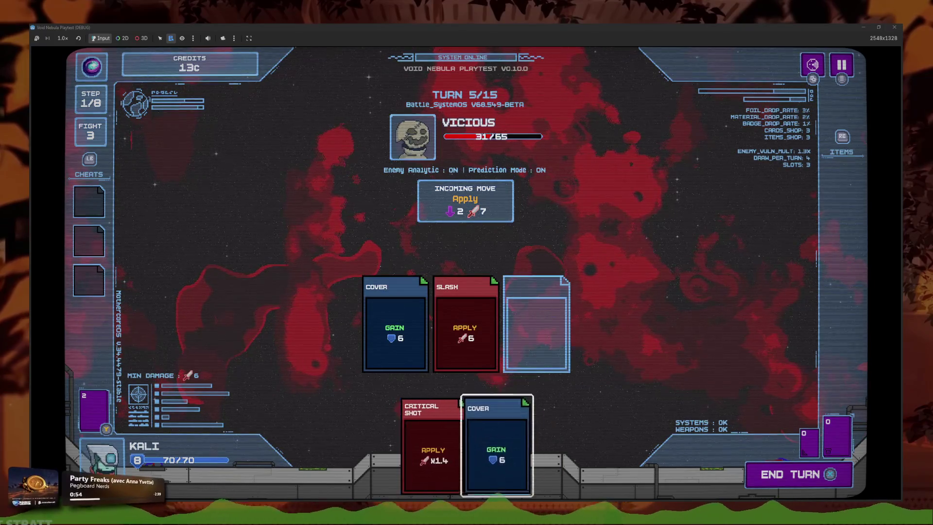
key("Left")
key("Return")
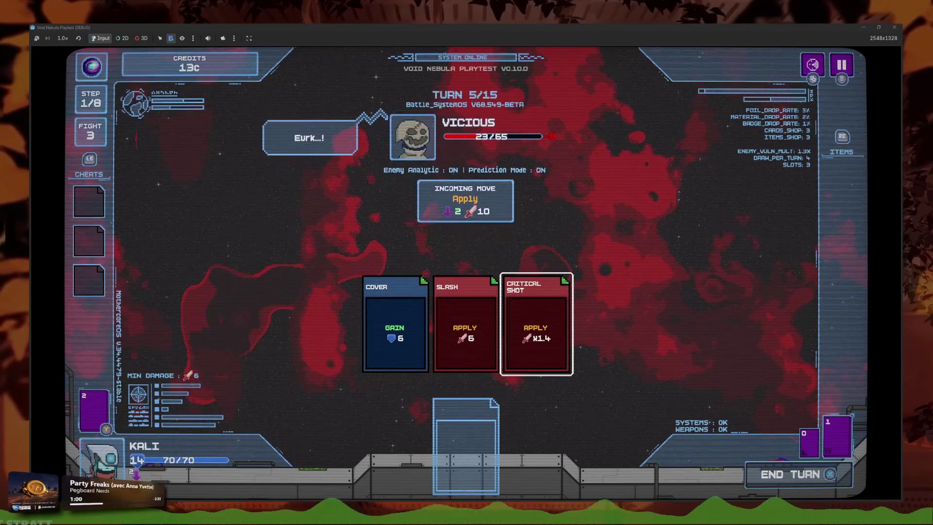
End the turn and slot Cover, Cover and Slash in the new hand
key("Right")
key("Right")
key("Return")
key("Return")
key("Left")
key("Return")
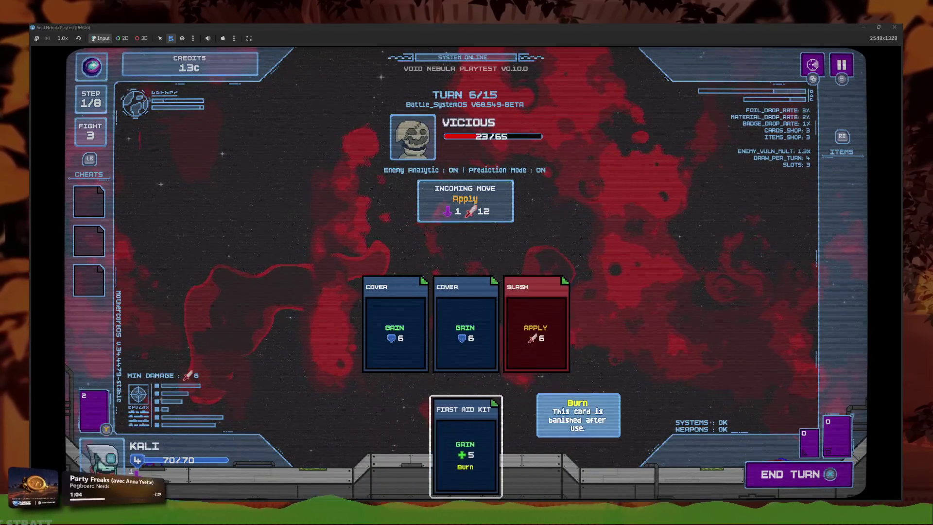
key("Return")
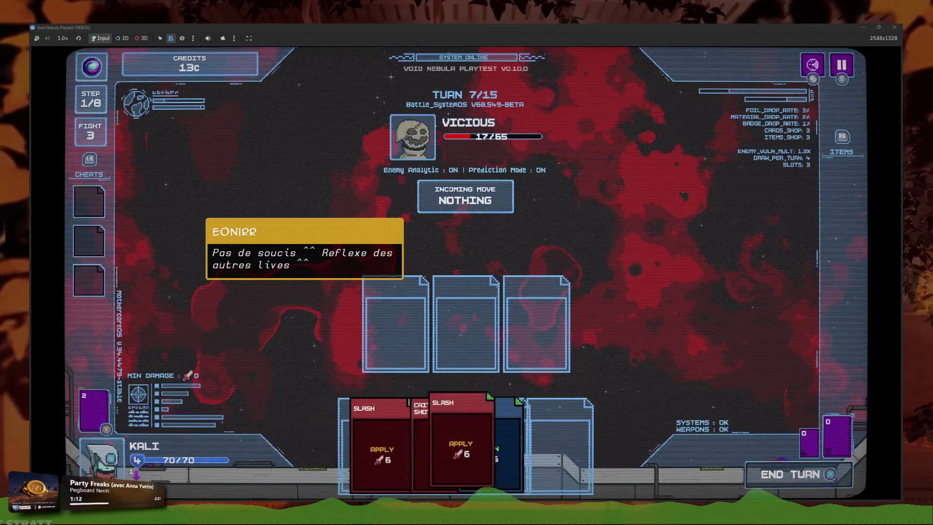
Slot two Slashes and Critical Shot into the three slots
key("Right")
key("Right")
key("Return")
key("Left")
key("Return")
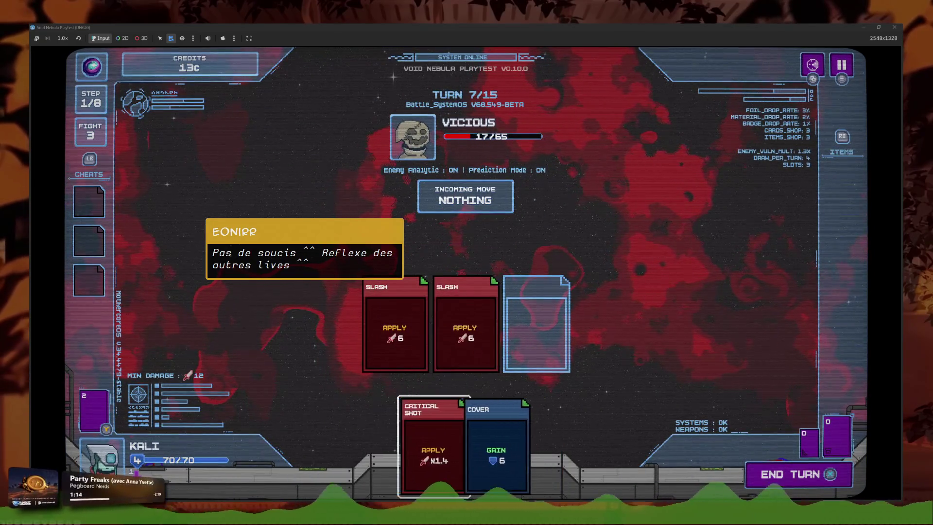
key("Return")
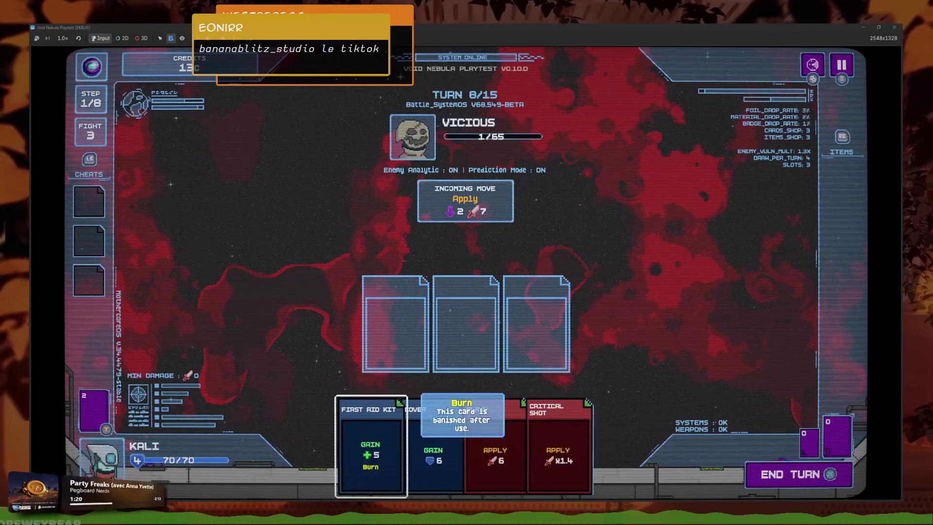
Arrange Cover, Slash and Critical Shot to drop Vicious to -7/65, take Propagation, and stop the playtest
key("Right")
key("Right")
key("Right")
key("Return")
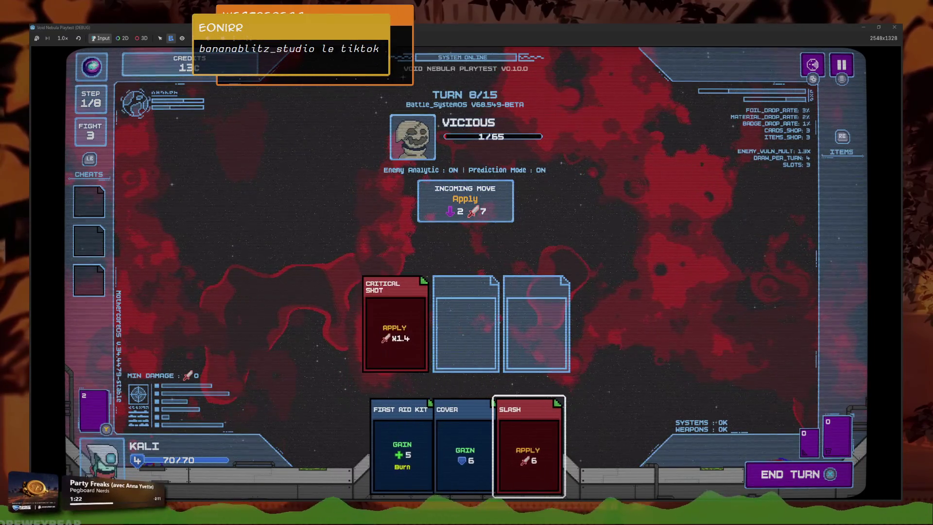
key("Return")
key("Up")
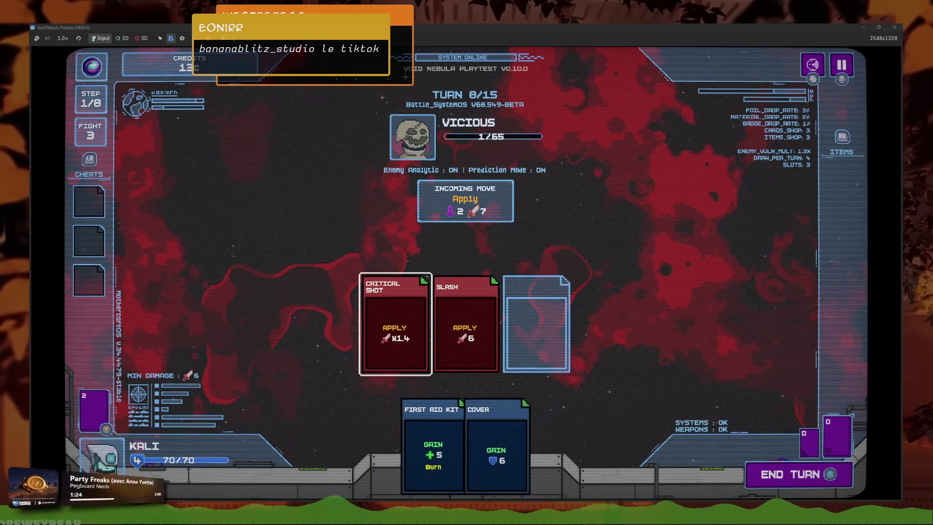
key("Return")
key("Right")
key("Return")
key("Down")
key("Return")
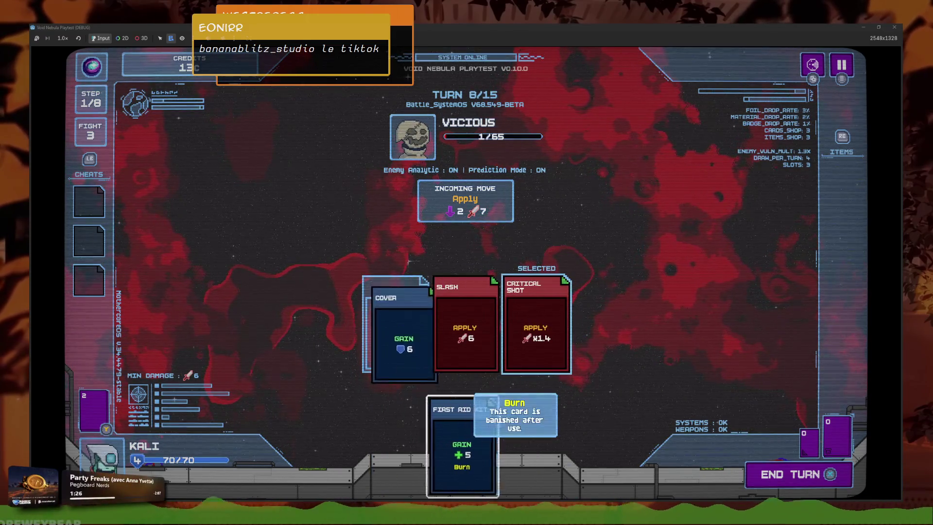
key("Up")
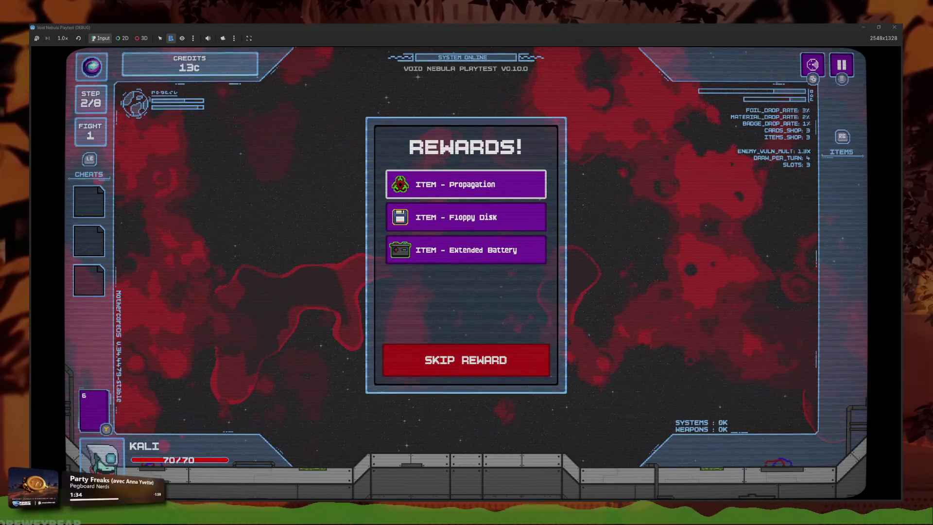
key("Return")
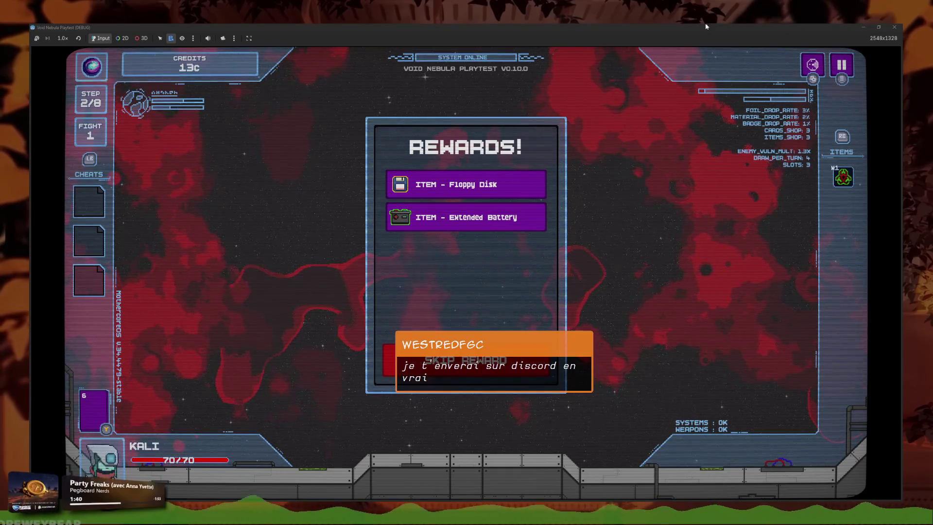
key("F8")
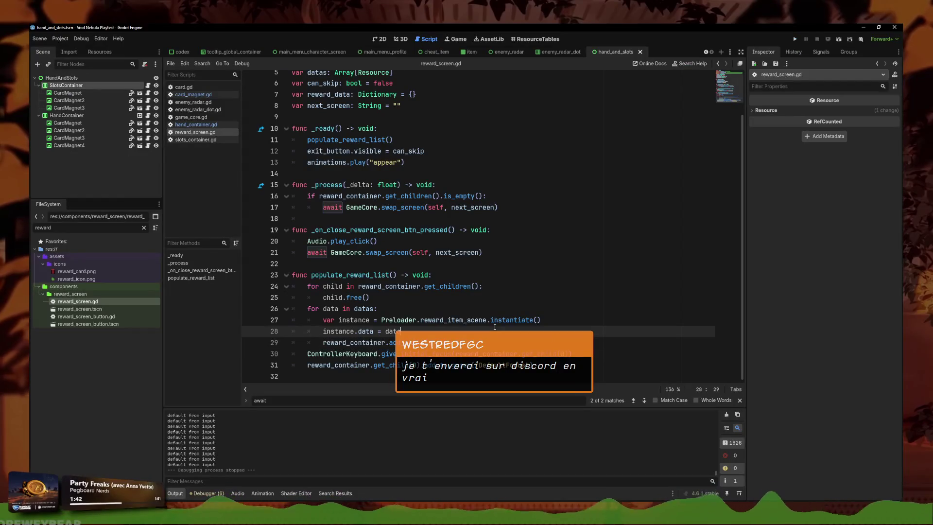
Copy keyboard-focus lines 30–31 ending populate_reward_list in reward_screen.gd
mouse_move(291, 376)
left_mouse_down()
mouse_move(275, 340)
mouse_move(240, 352)
left_mouse_up()
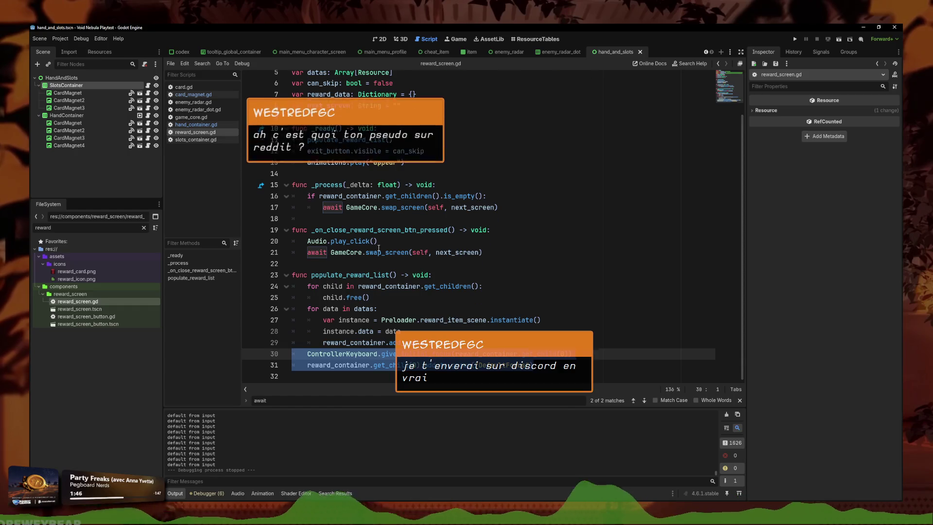
key("Delete")
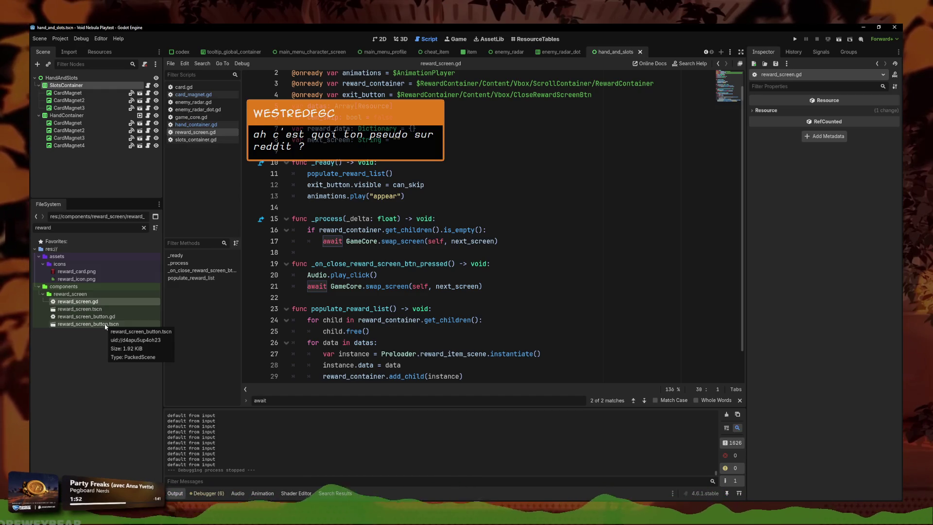
left_click(518, 241)
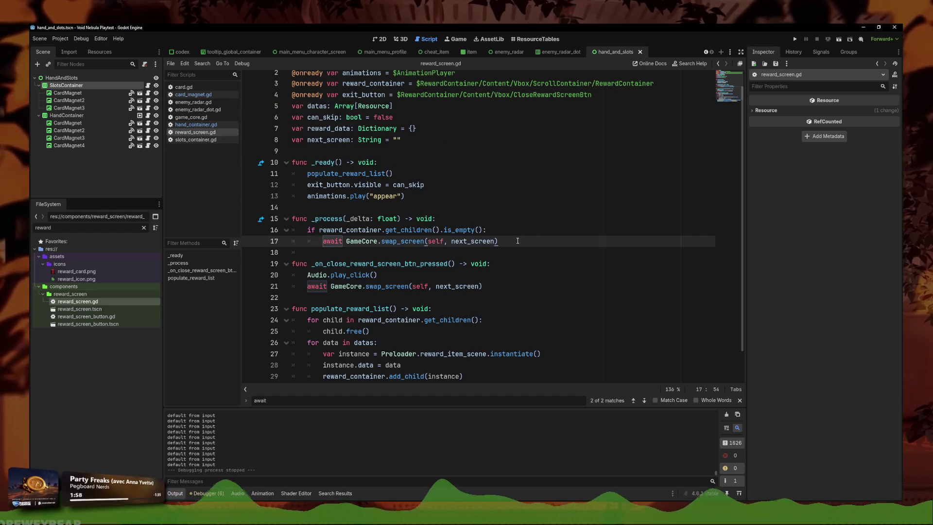
scroll(419, 206, "down", 1)
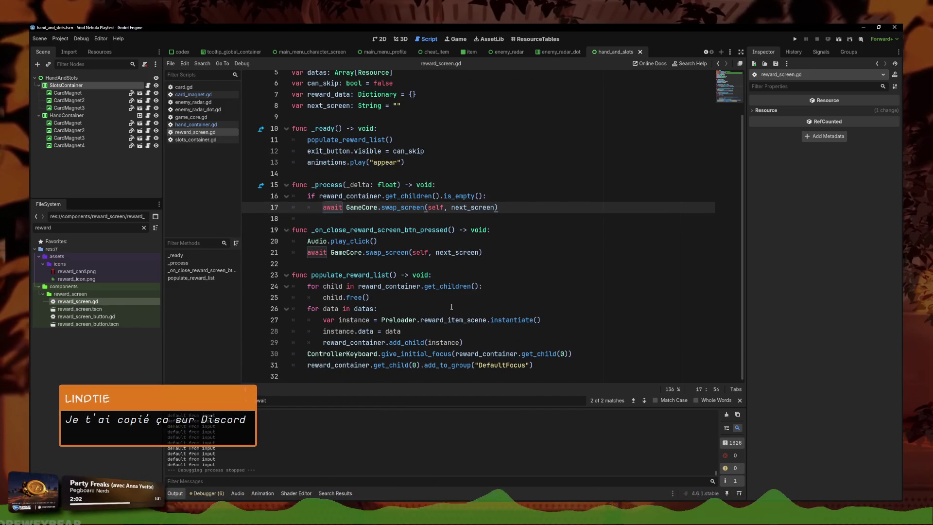
scroll(412, 174, "up", 2)
scroll(350, 287, "down", 2)
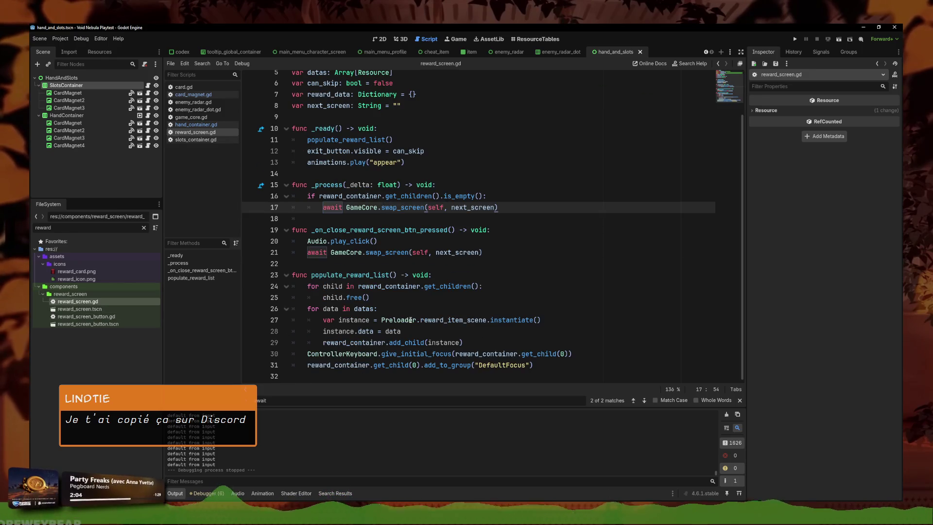
left_click(476, 335)
left_click(498, 342)
Open reward_screen_button.tscn and its reward_screen_button.gd script
left_click(492, 336)
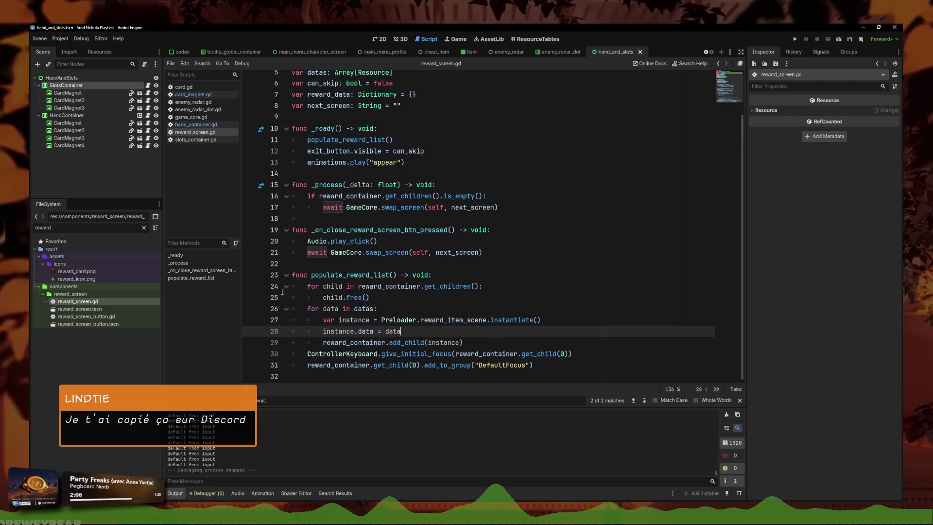
left_click(106, 324)
double_click(107, 324)
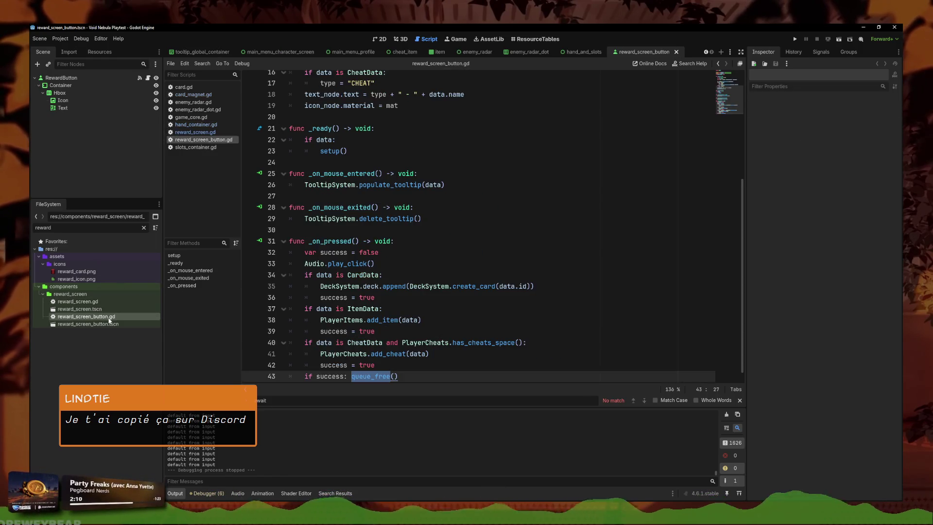
Add a parent variable declaration initialised to null after line 5
scroll(354, 285, "up", 6)
left_click(413, 124)
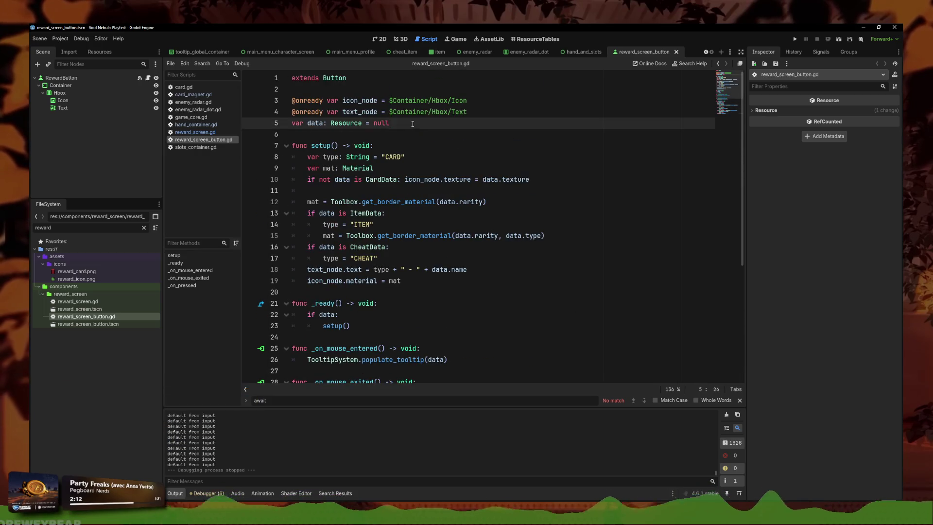
key("Return")
type("var pare")
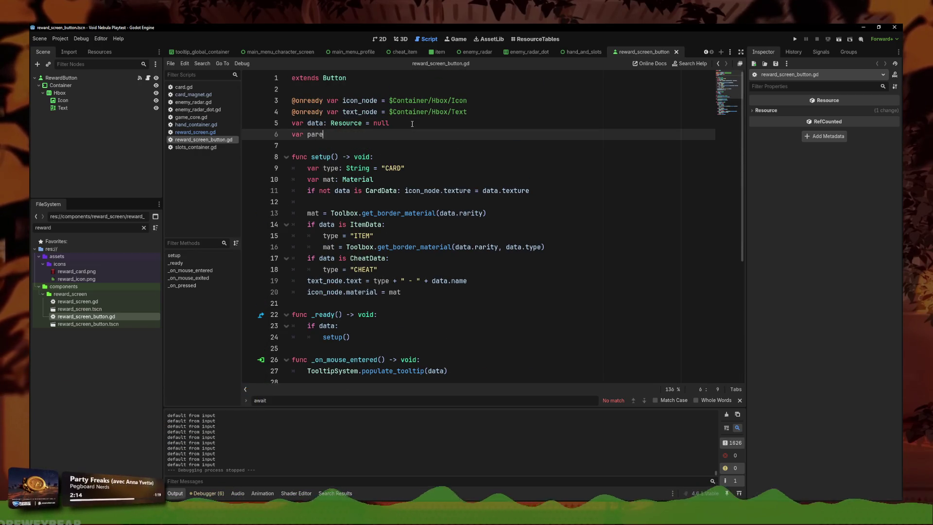
key("BackSpace")
key("BackSpace")
key("BackSpace")
type("l = null")
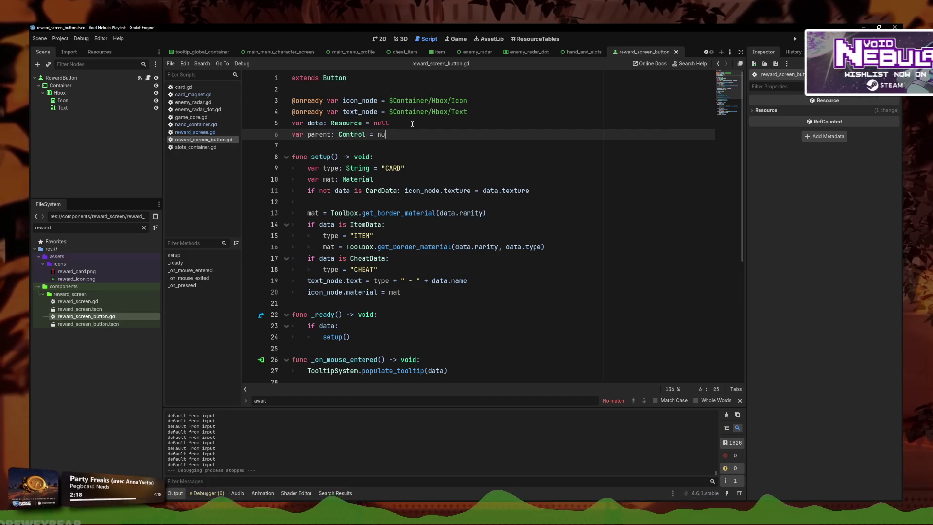
Paste the focus-setup lines under the success call, fix their indentation, and revert queue_free() to free()
scroll(362, 230, "down", 6)
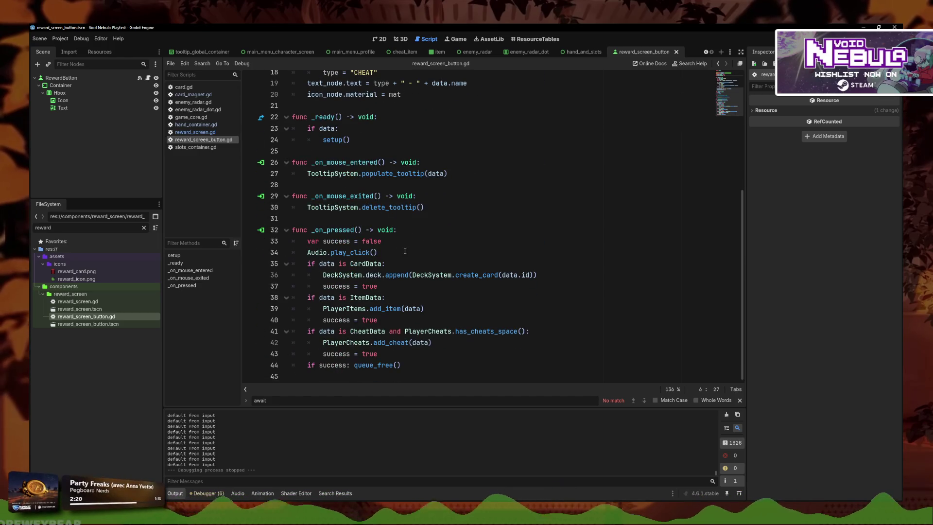
scroll(447, 223, "up", 6)
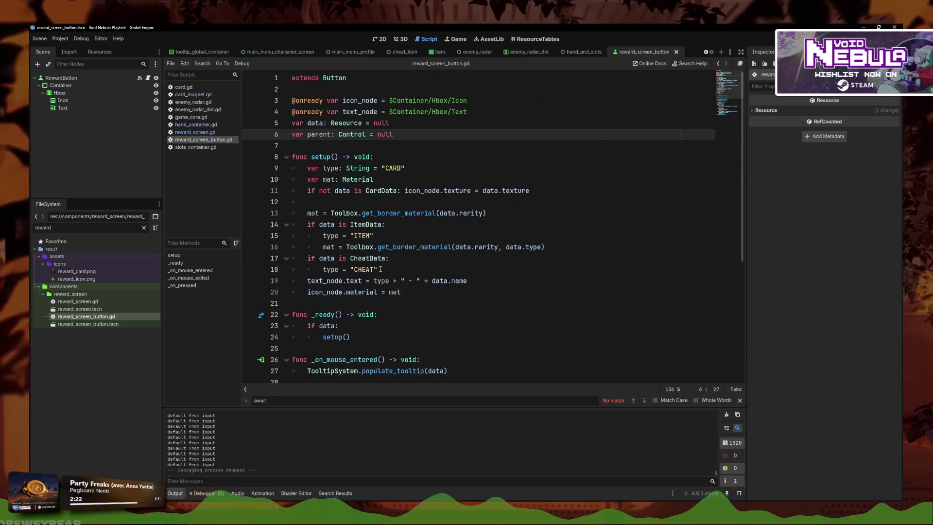
scroll(365, 249, "down", 6)
left_click(425, 360)
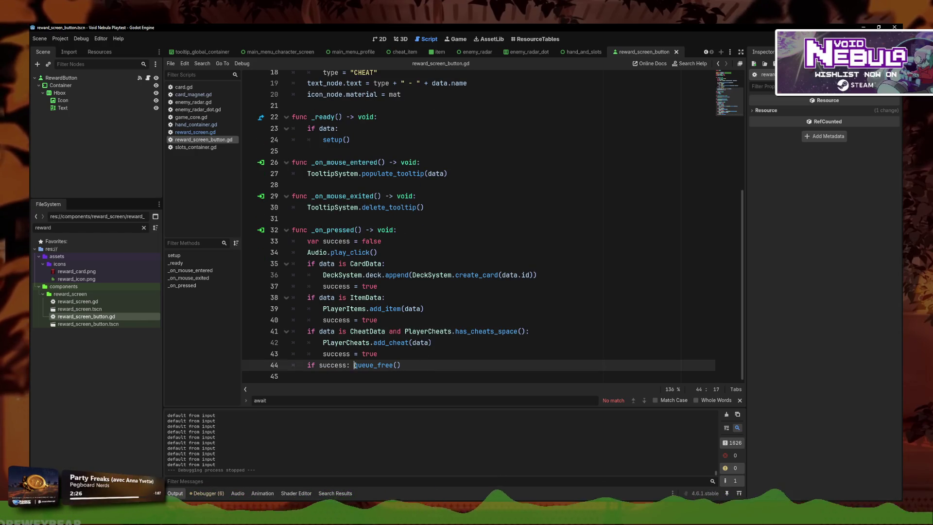
key("Return")
type("ControllerKeyboard.give_initial_focus(reward_container.get_child(0)) \treward_container.get_child(0).add_to_group(\"DefaultFocus\")")
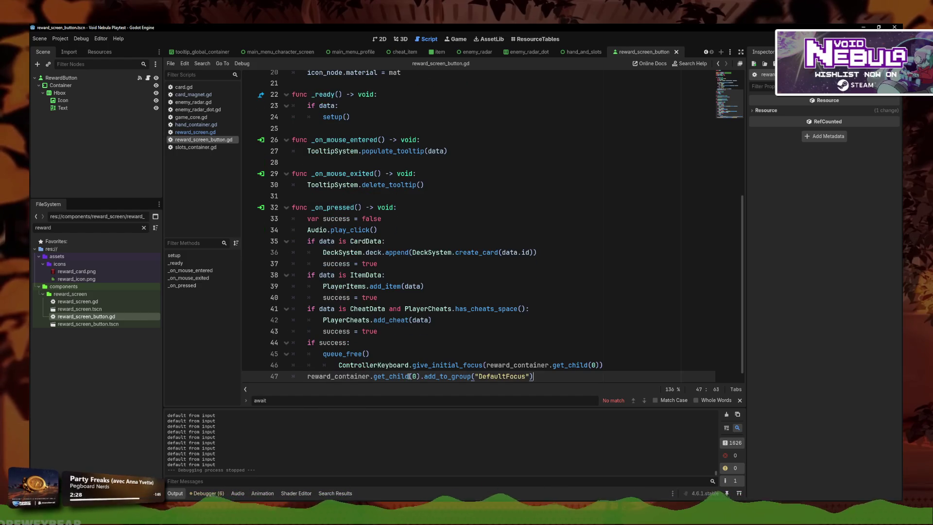
left_click(340, 369)
key("BackSpace")
left_click(306, 377)
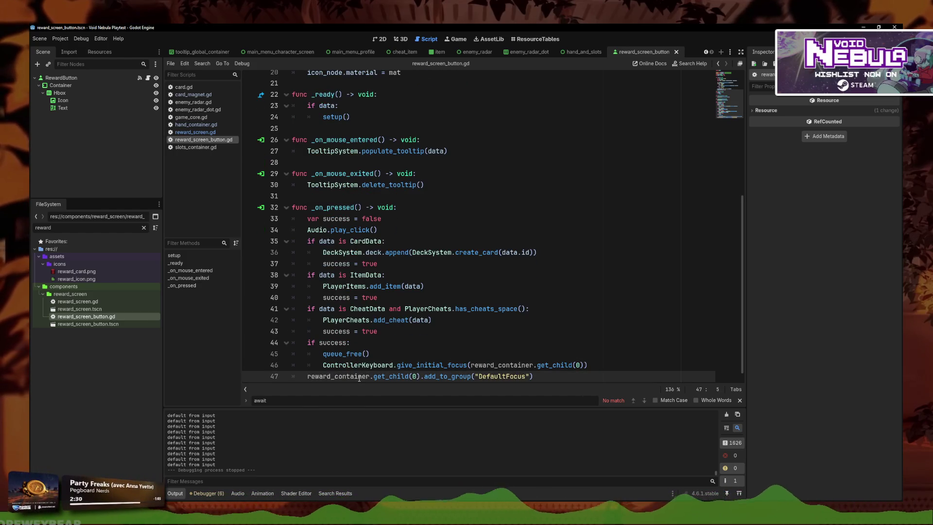
key("Tab")
left_click(346, 354)
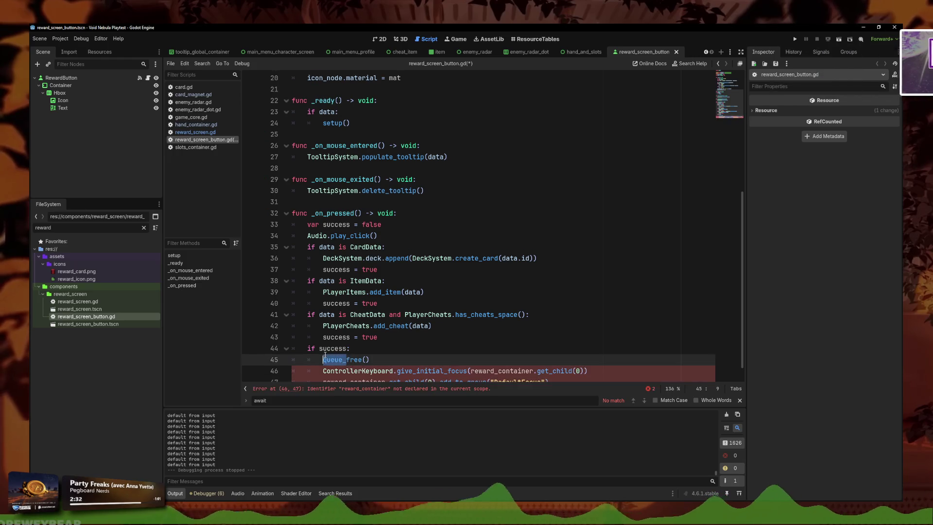
key("BackSpace")
key("BackSpace")
key("BackSpace")
Prefix the focus lines 46–47 with parent. and accept the completion
scroll(403, 364, "down", 1)
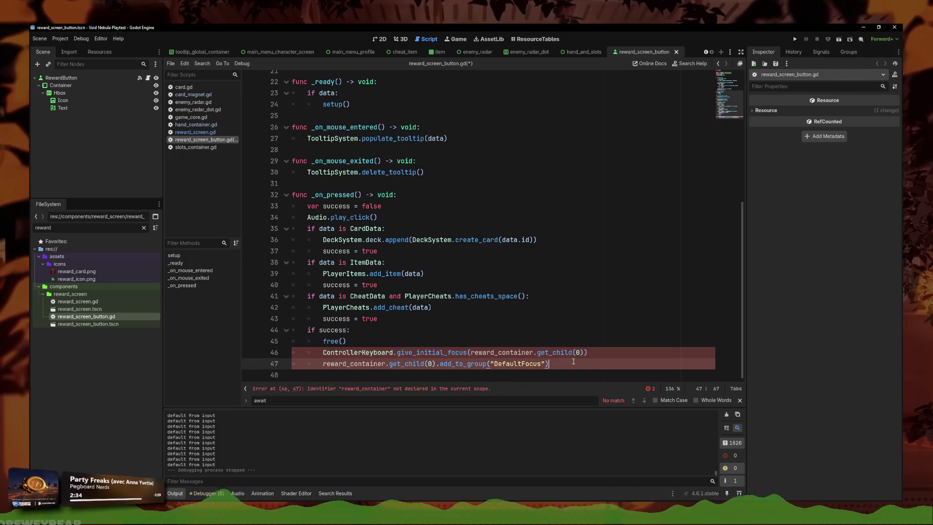
left_click(427, 351)
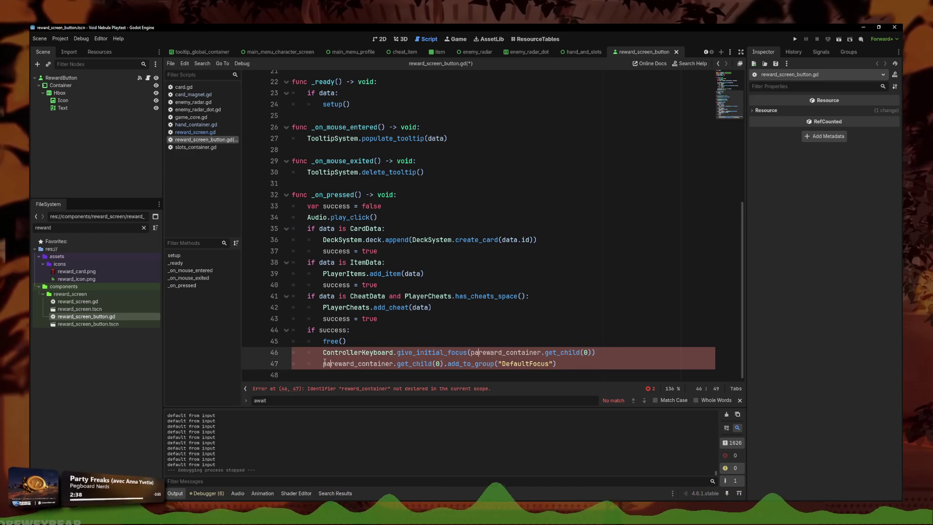
type("parent.re")
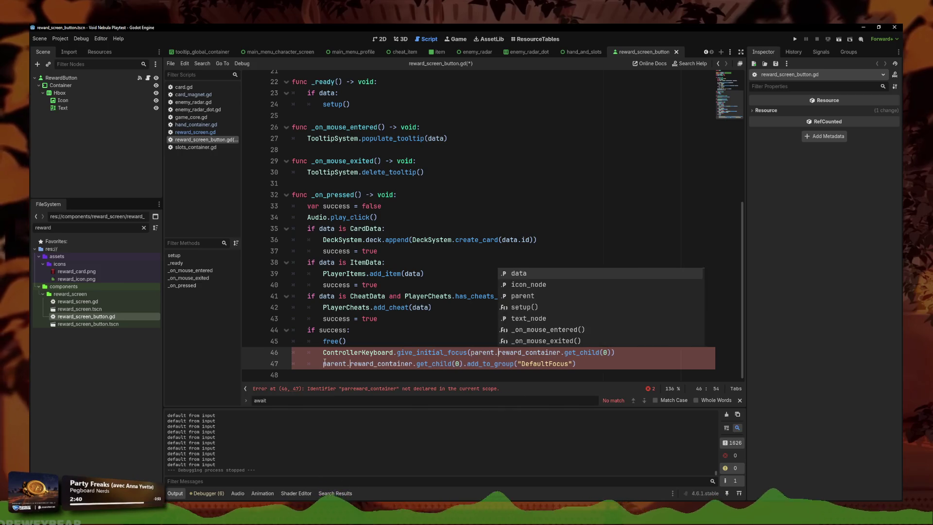
key("ctrl+s")
key("Escape")
Remove the parent. prefix from both focus lines with two carets, then select lines 46–47
left_click(558, 371)
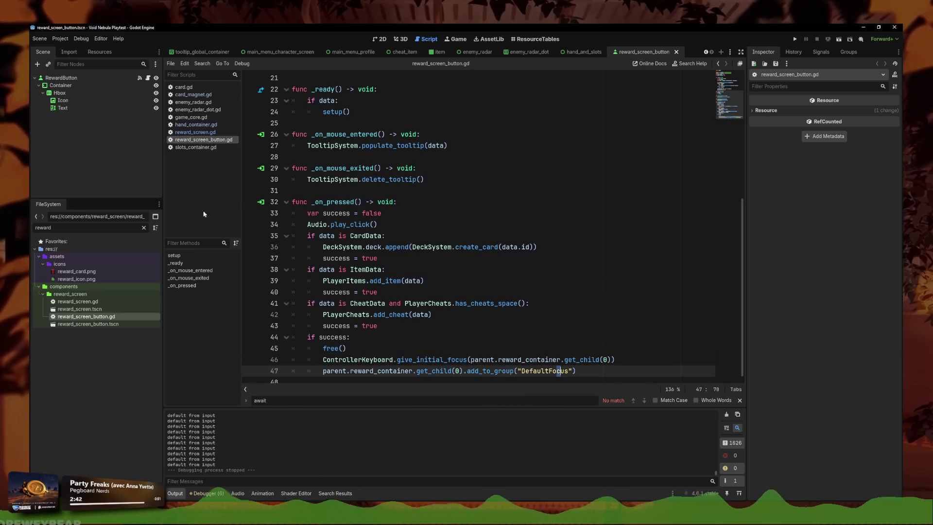
key("Up")
key("Up")
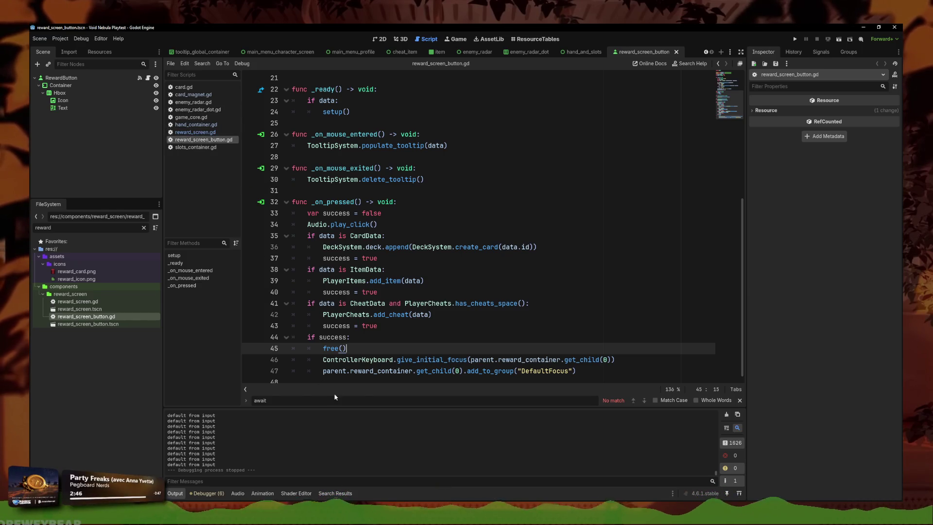
mouse_move(627, 375)
left_mouse_down()
mouse_move(459, 360)
mouse_move(272, 360)
left_mouse_up()
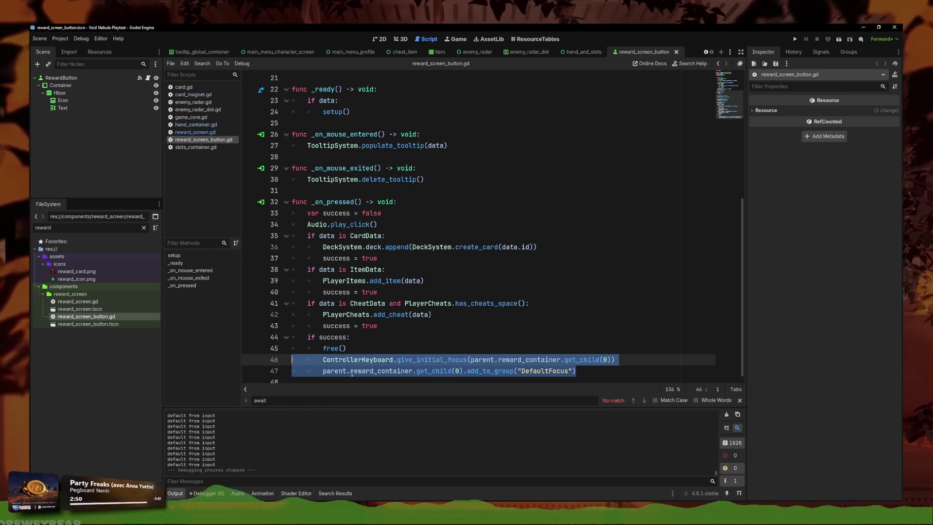
left_click(391, 349)
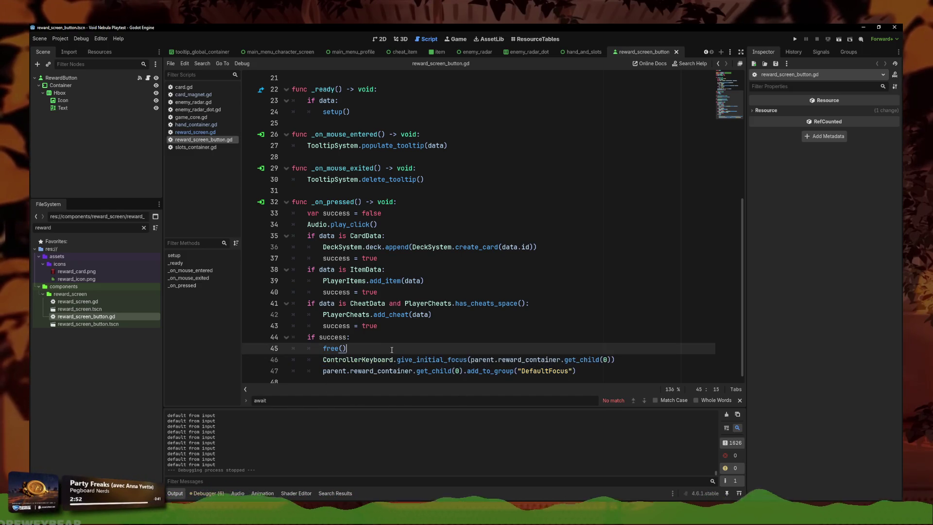
left_click(578, 370)
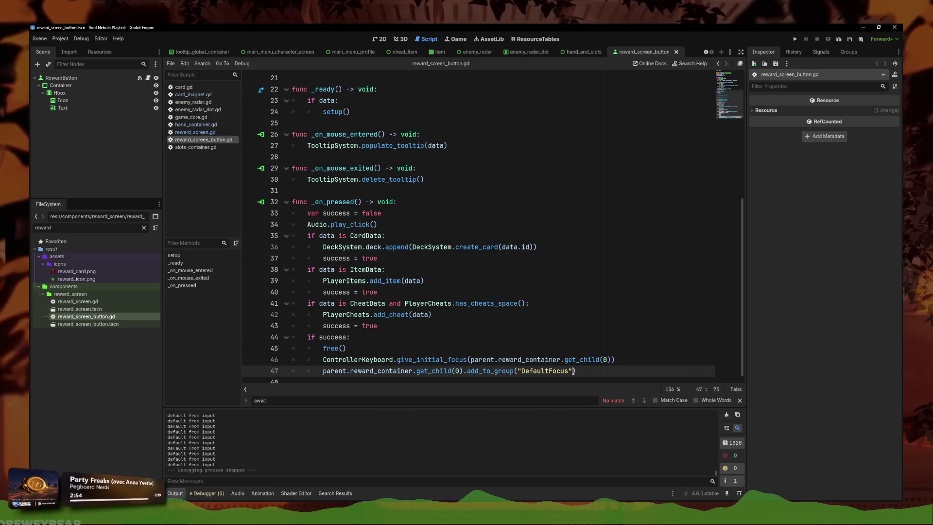
key("BackSpace")
key("BackSpace")
key("BackSpace")
left_click_drag(578, 370, 272, 358)
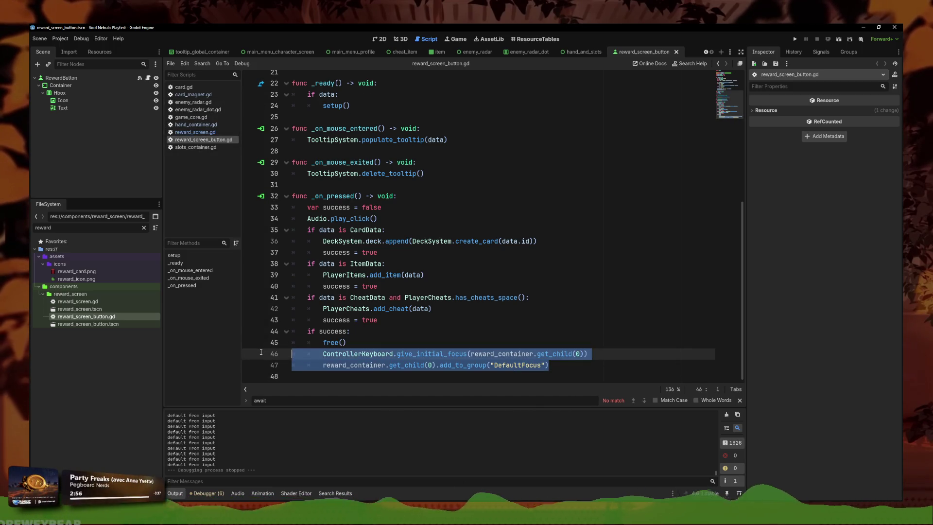
Delete the two focus lines, then review populate_reward_list in reward_screen.gd
key("BackSpace")
key("BackSpace")
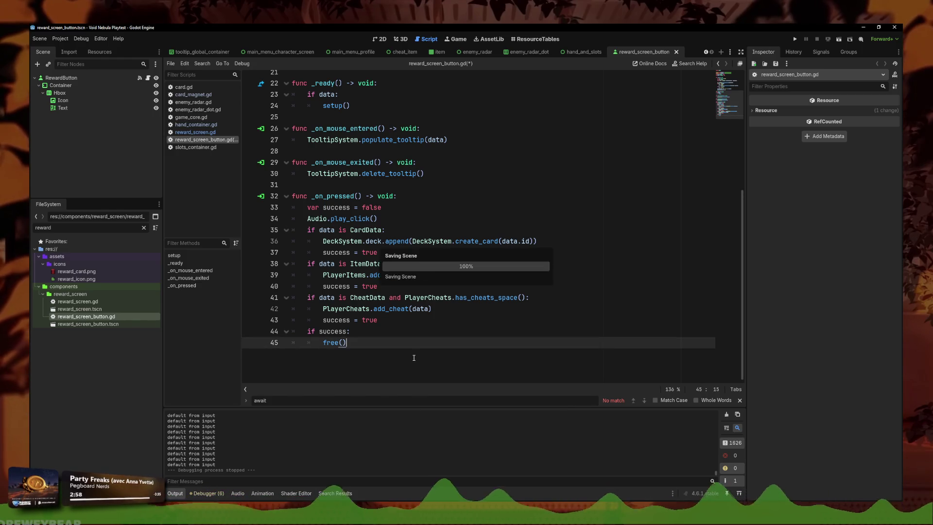
scroll(311, 160, "up", 7)
left_click(210, 131)
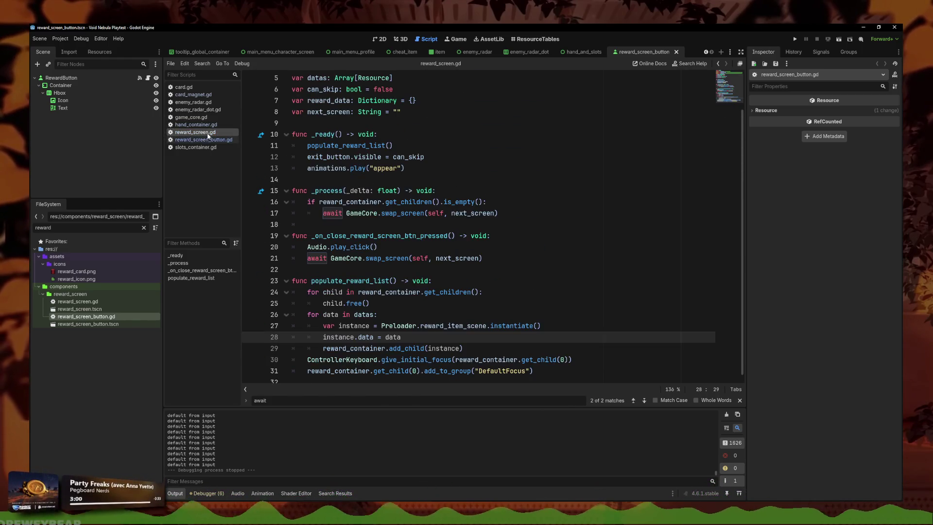
key("Down")
key("Down")
key("Down")
key("End")
key("Up")
key("Up")
key("Down")
scroll(413, 281, "up", 2)
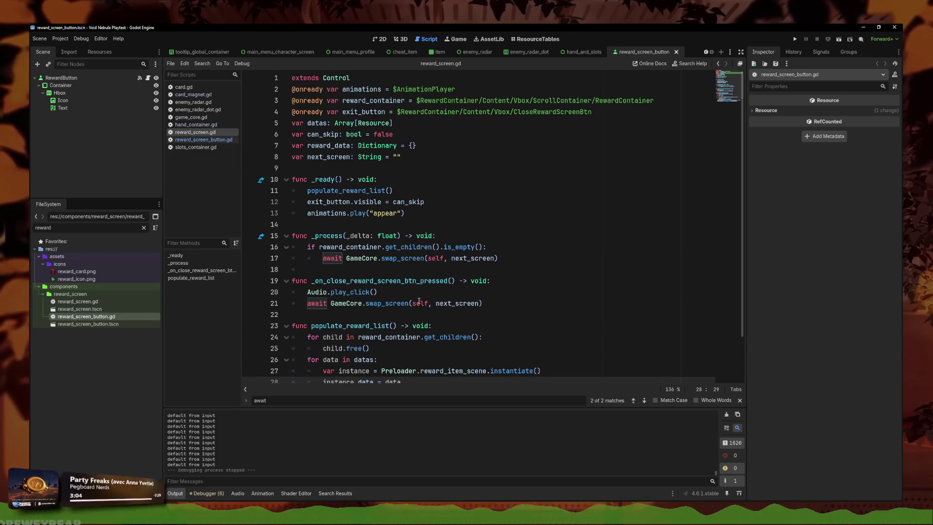
left_click(428, 149)
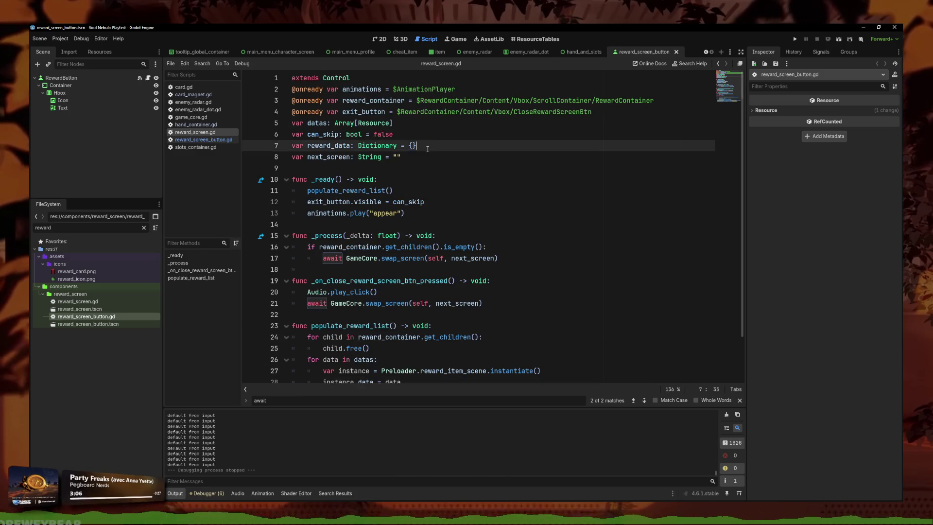
Delete the parent variable line in reward_screen_button.gd and save the script
left_click(197, 139)
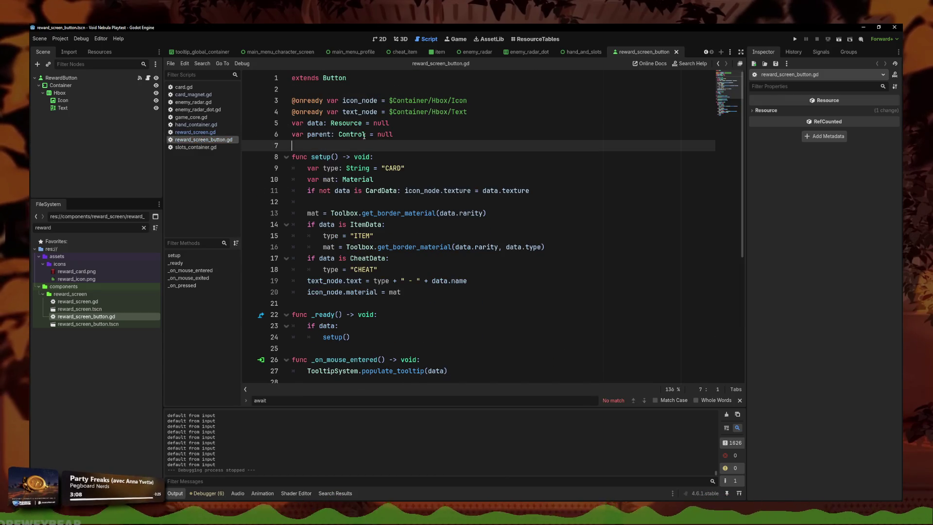
double_click(313, 134)
key("ctrl+shift+k")
key("ctrl+s")
Insert a blank line above populate_reward_list in reward_screen.gd for the TODO comment
left_click(194, 132)
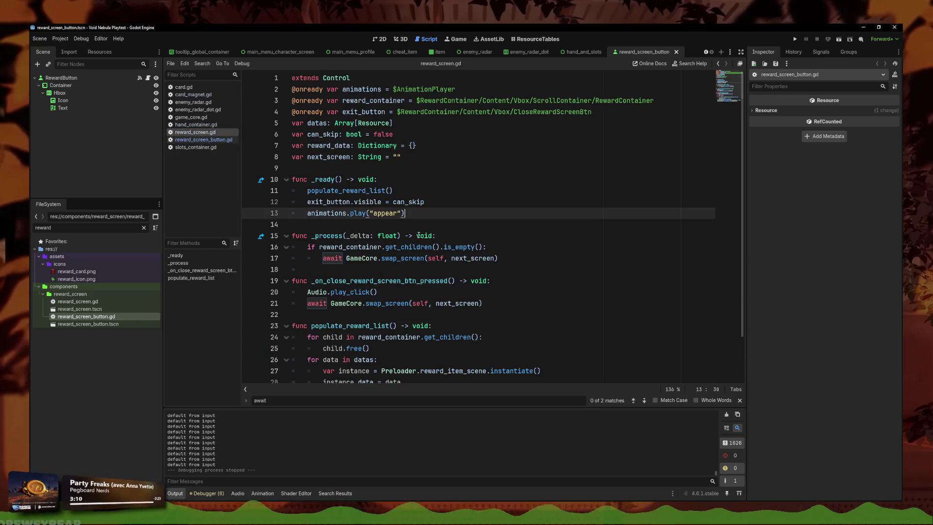
scroll(374, 271, "down", 2)
left_click(372, 267)
key("Return")
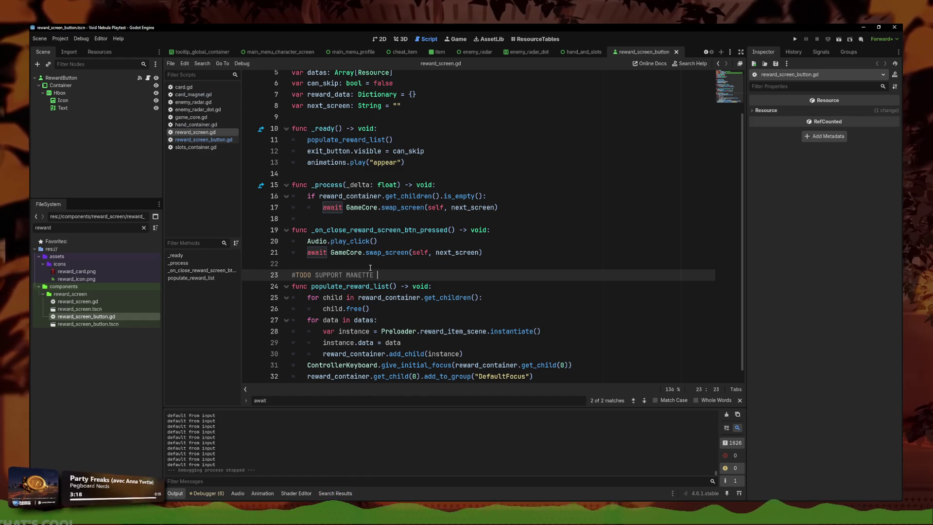
key("alt+Tab")
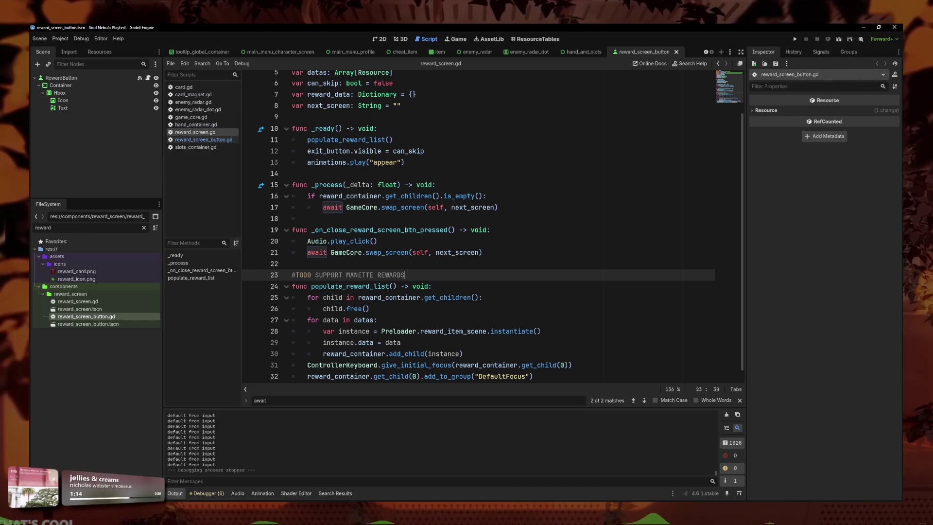
left_click_drag(456, 331, 453, 325)
left_click(389, 298)
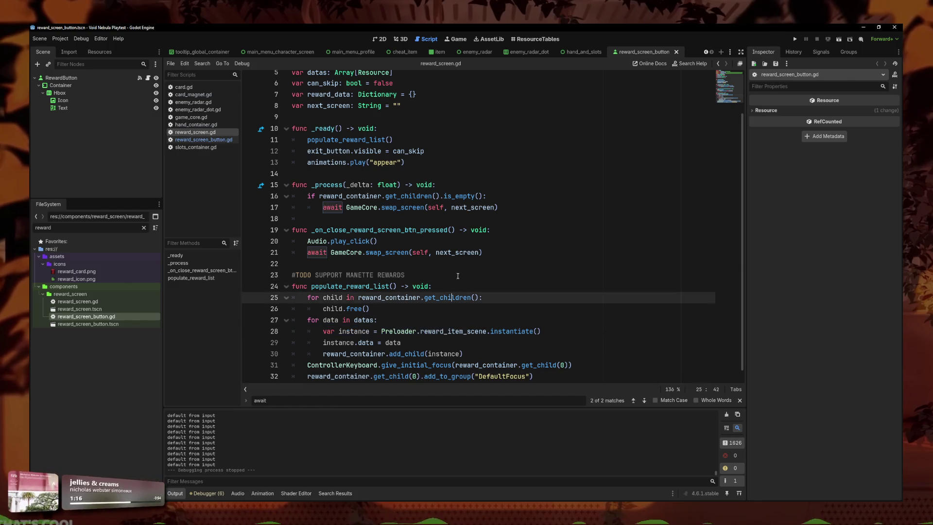
left_click(388, 263)
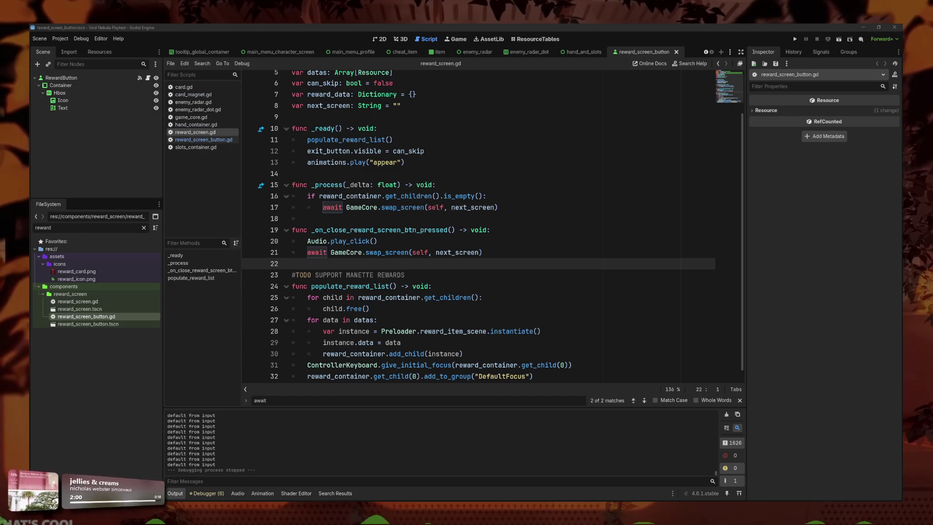
left_click(525, 208)
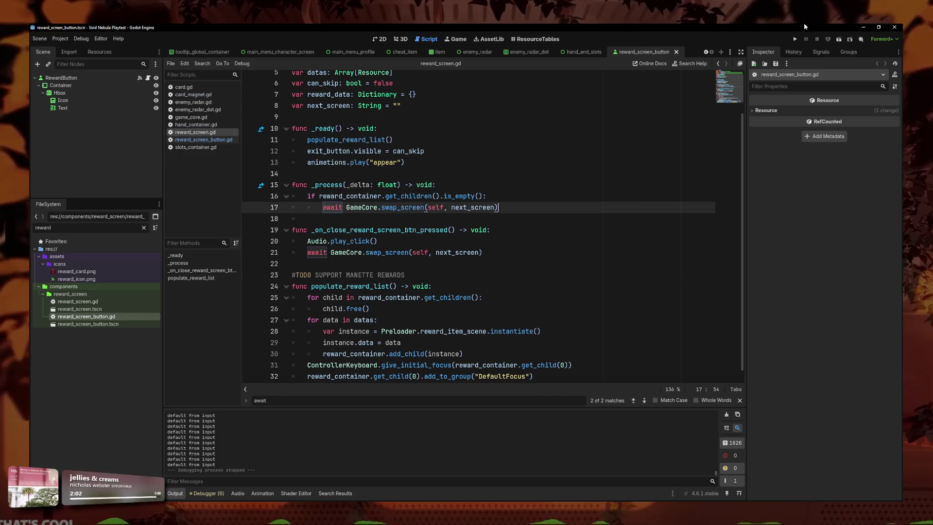
Run the game, open the New run setup and preview the starting deck
left_click(795, 39)
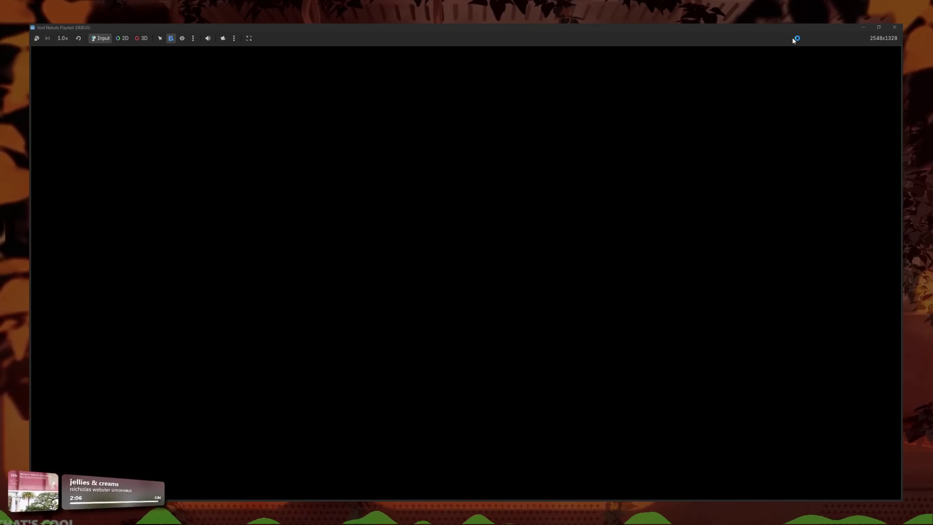
key("Return")
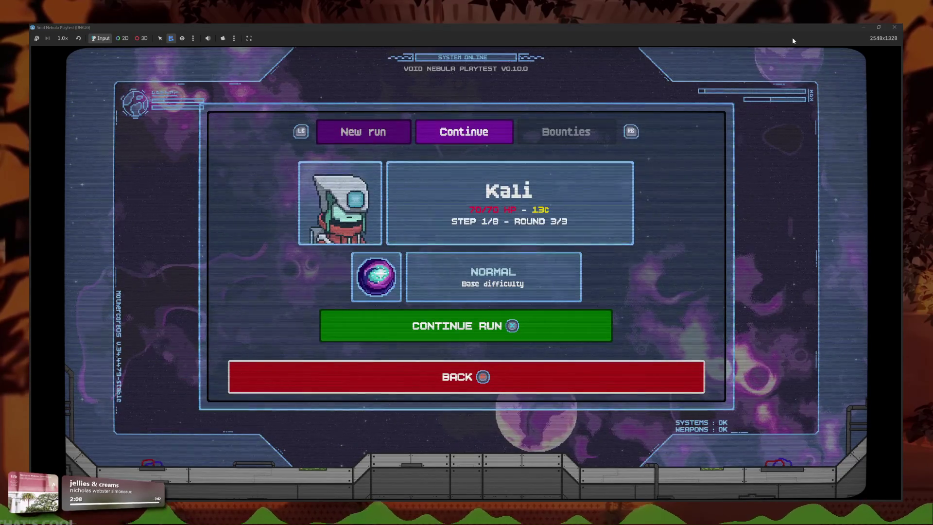
key("Up")
key("Left")
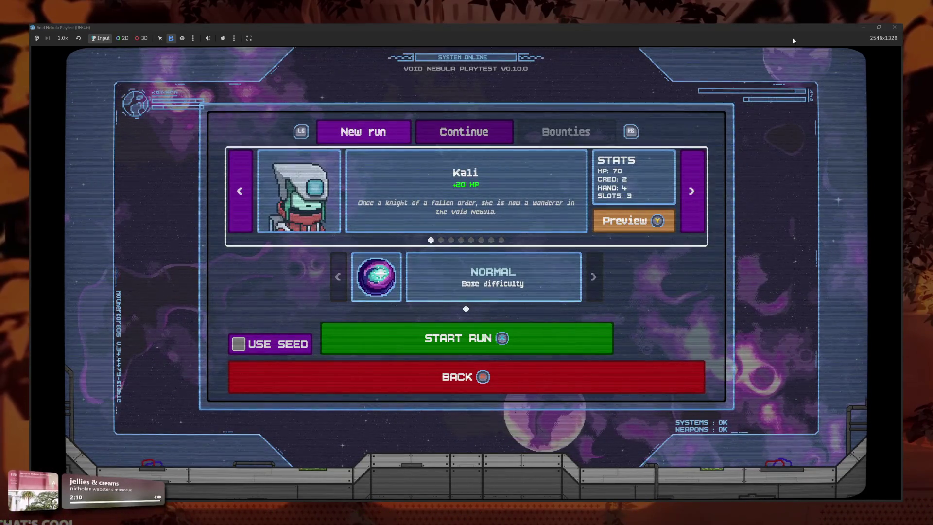
key("y")
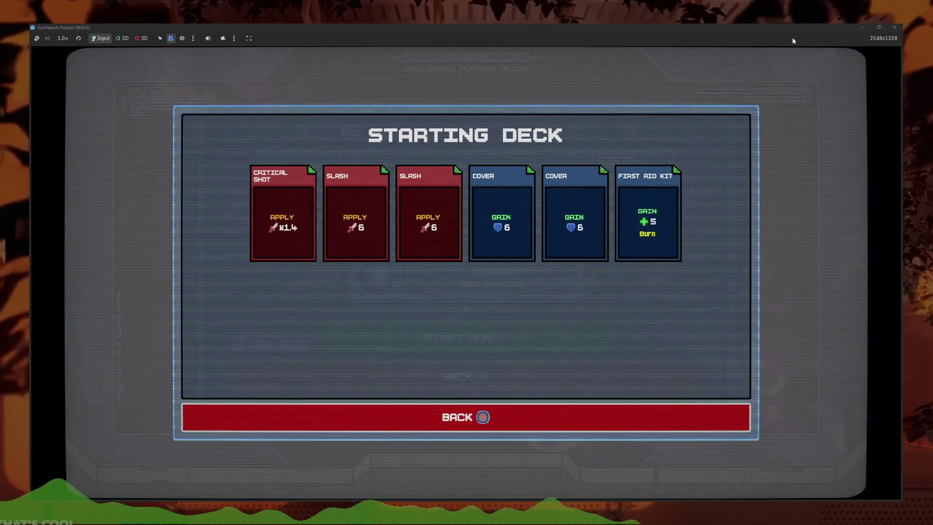
key("Escape")
Choose Faceless as the character and start the Normal run
key("Left")
key("Right")
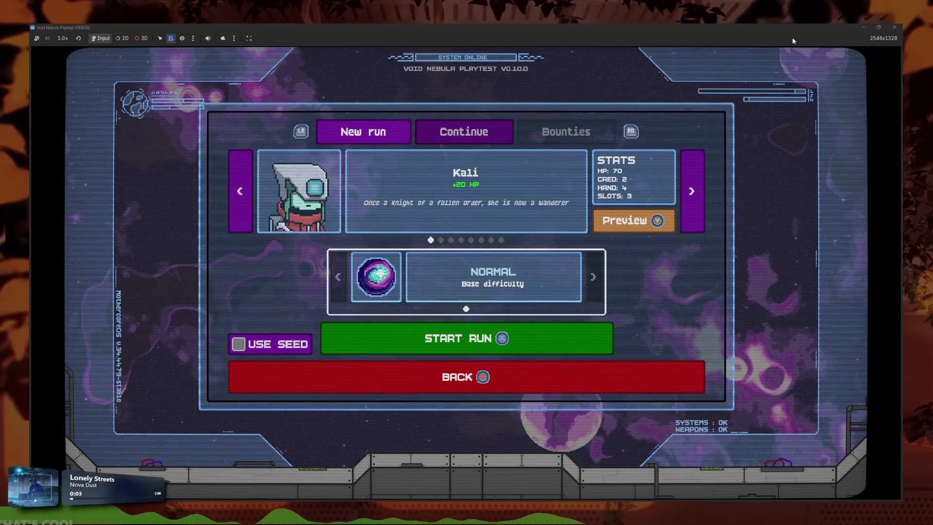
key("Up")
key("Left")
key("Return")
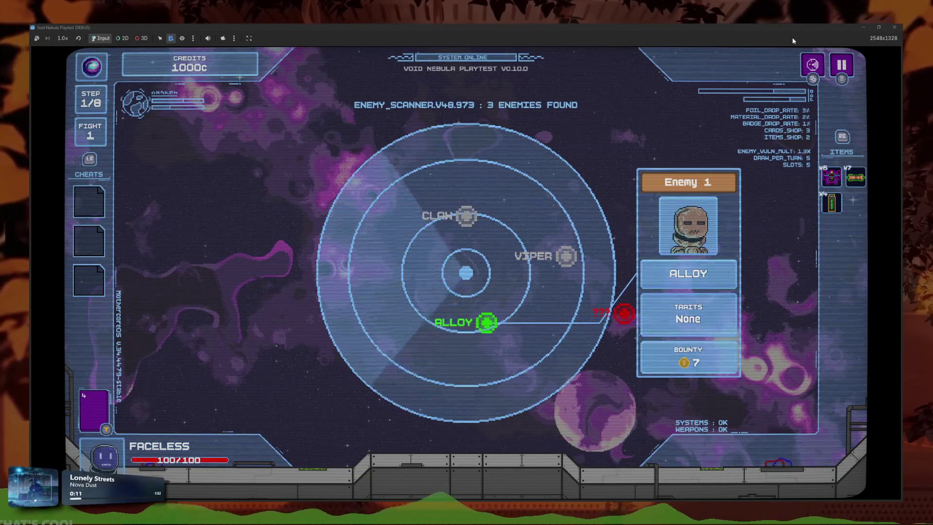
Play Machine Gun and four Again! cards to defeat Alloy, then collect the 12-credit reward
key("Right")
key("Right")
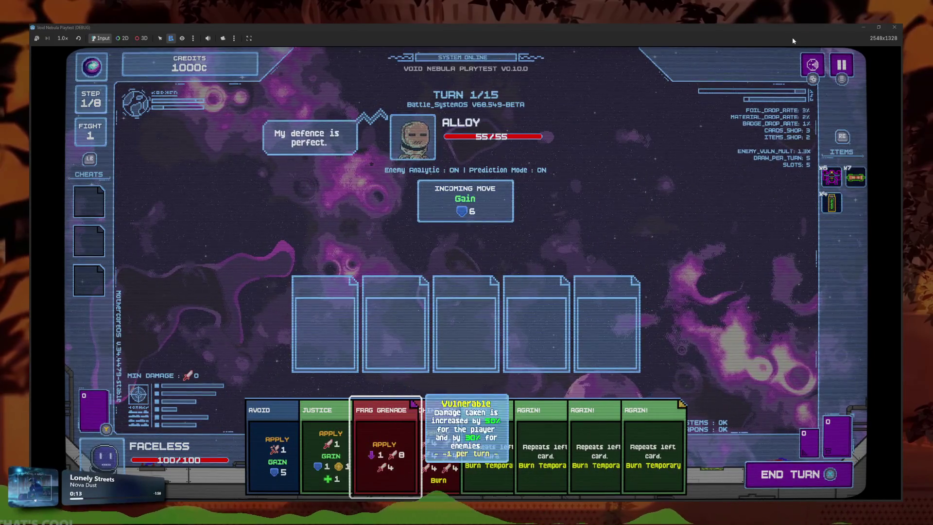
key("Return")
key("Return")
key("Return")
key("Return")
key("Return")
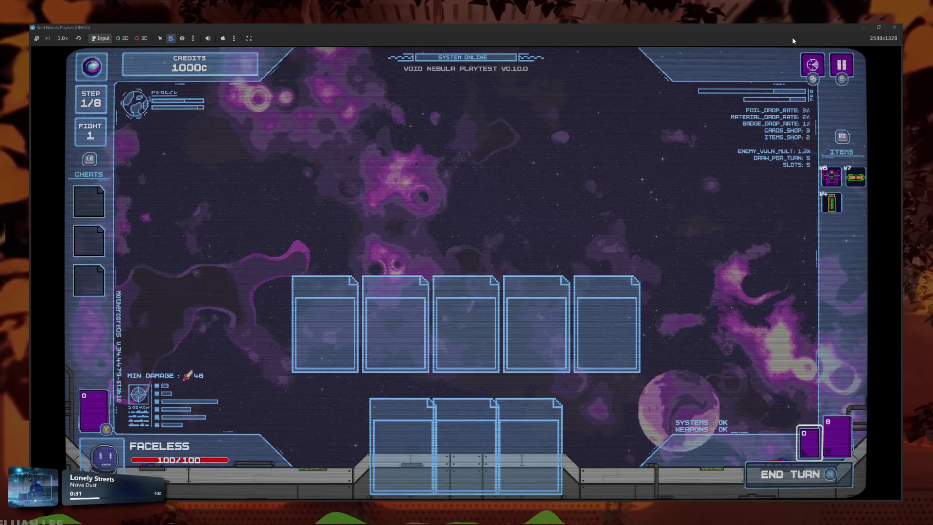
key("Return")
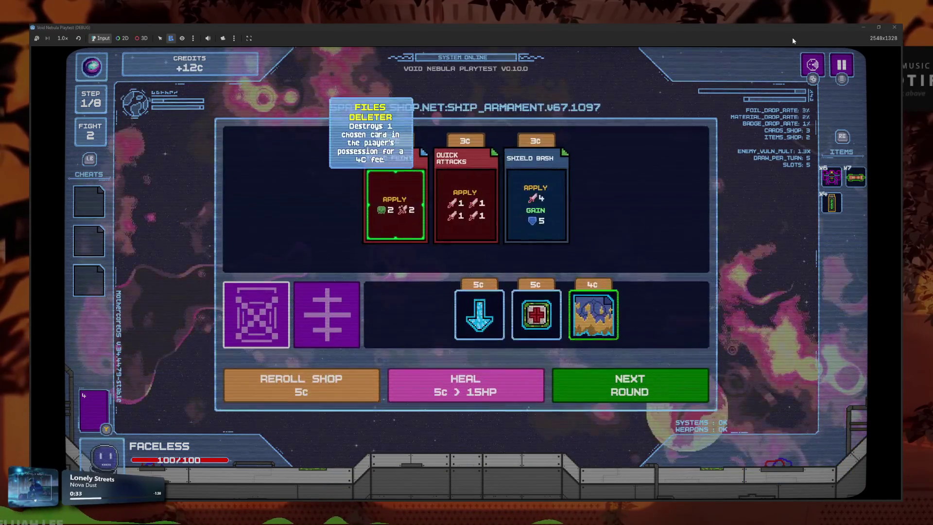
Buy the 4c Chrysopoeia item and check the Rage Chip and arrow item details
key("Left")
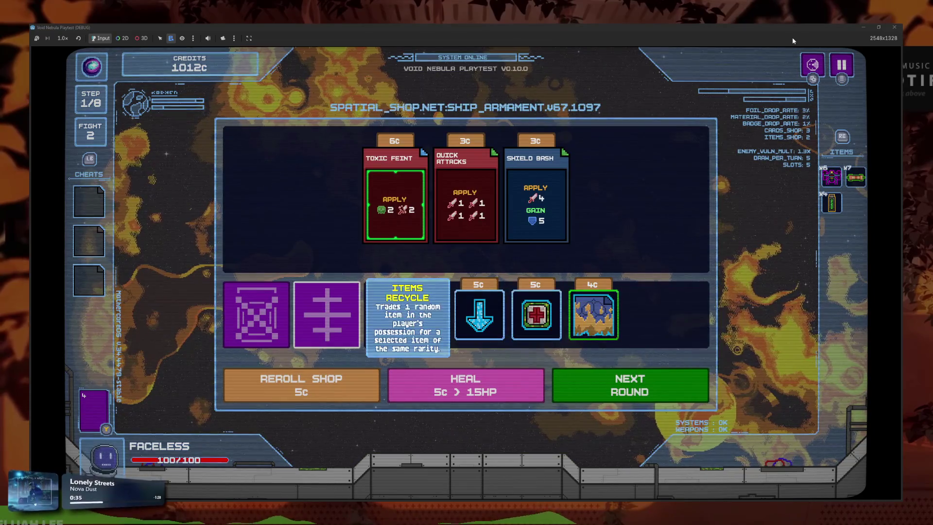
key("Right")
key("Right")
key("Return")
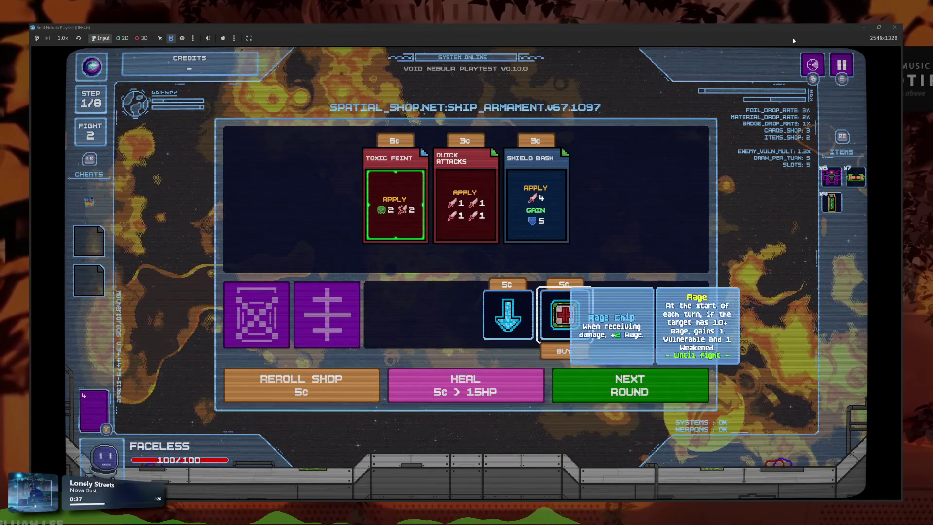
key("Up")
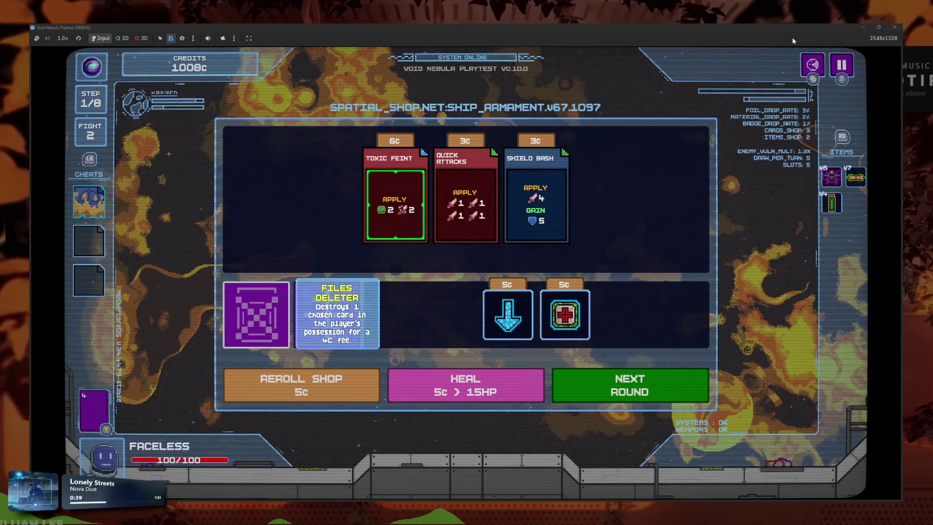
key("Down")
key("Right")
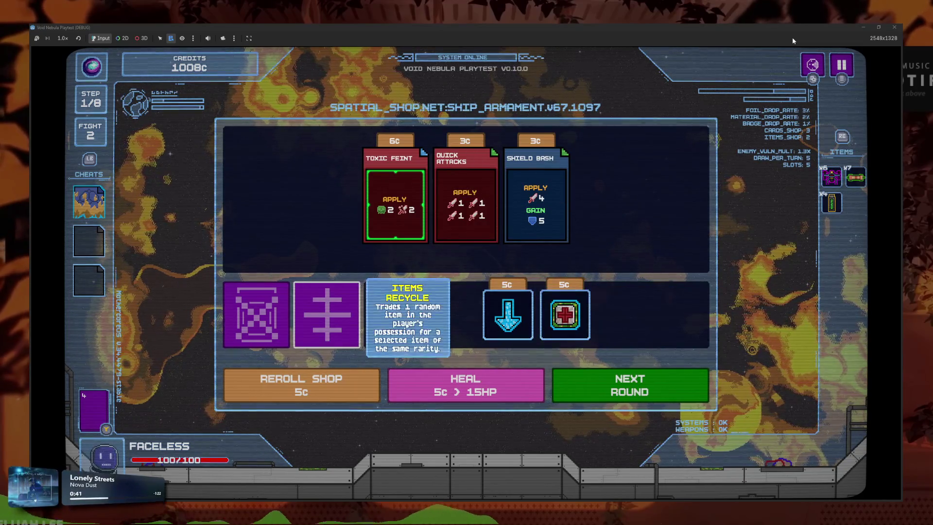
key("Left")
key("Left")
key("Left")
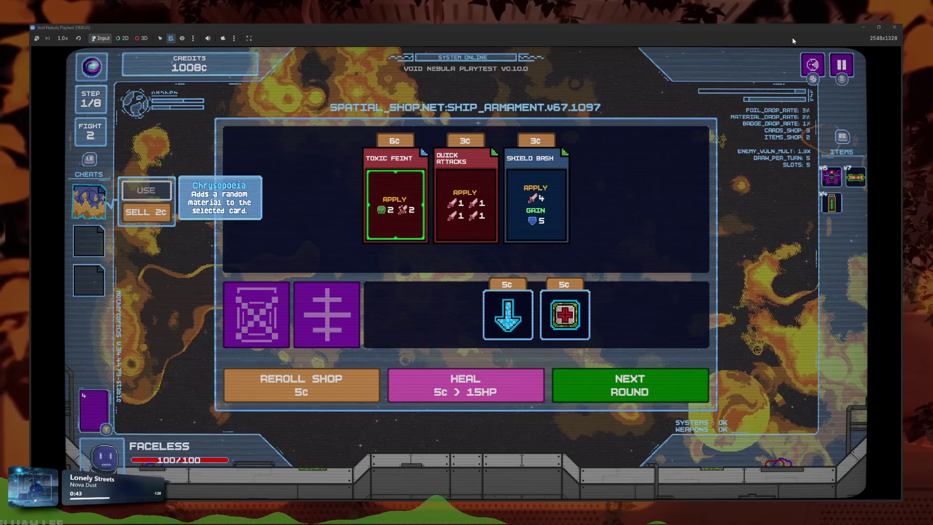
key("Escape")
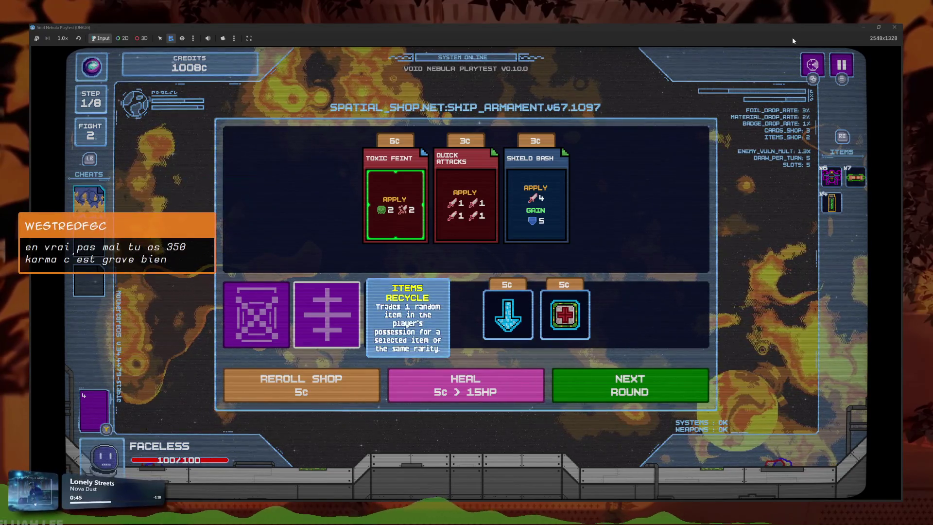
key("Right")
key("Right")
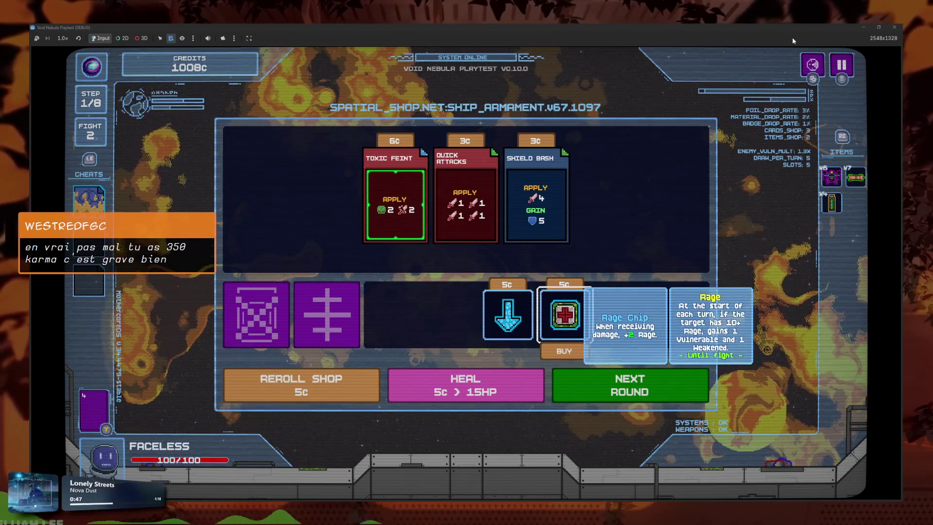
key("Left")
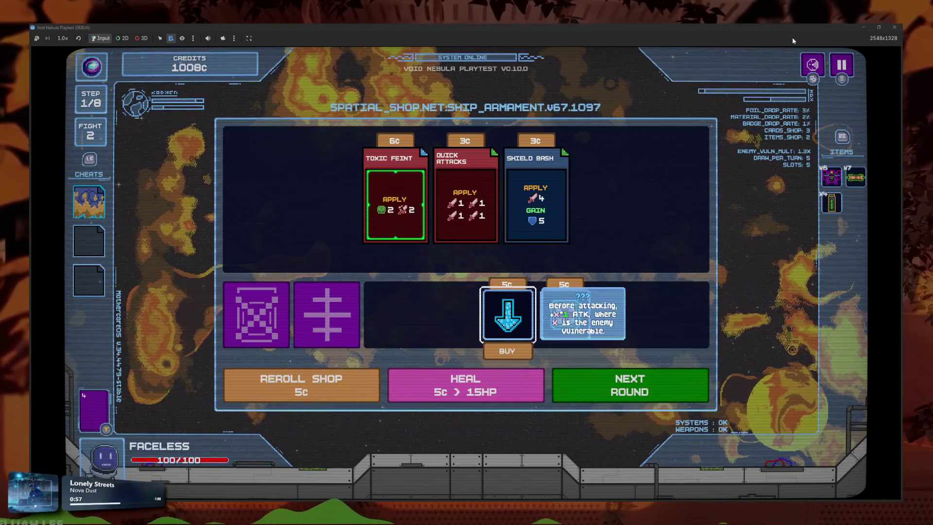
key("Right")
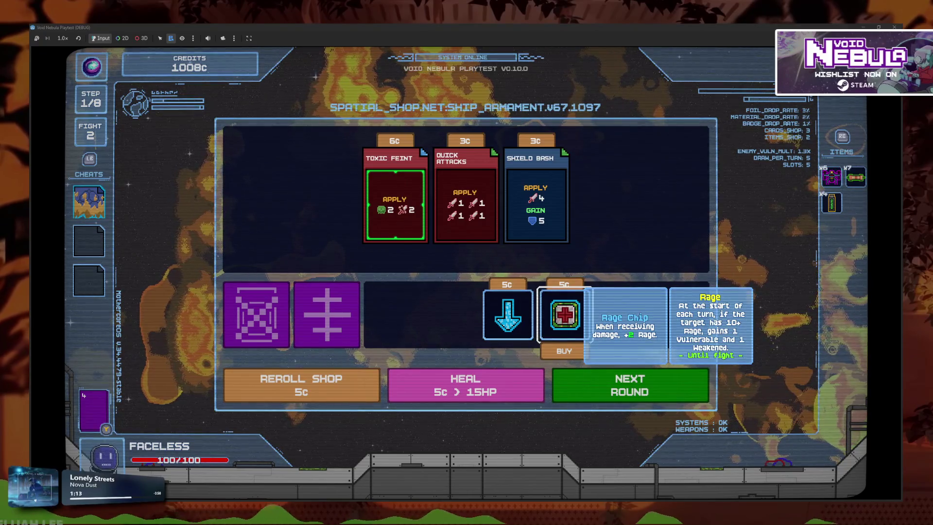
Buy the Rage Chip and the arrow item from the shop
key("Up")
key("Right")
key("Right")
key("Left")
key("Down")
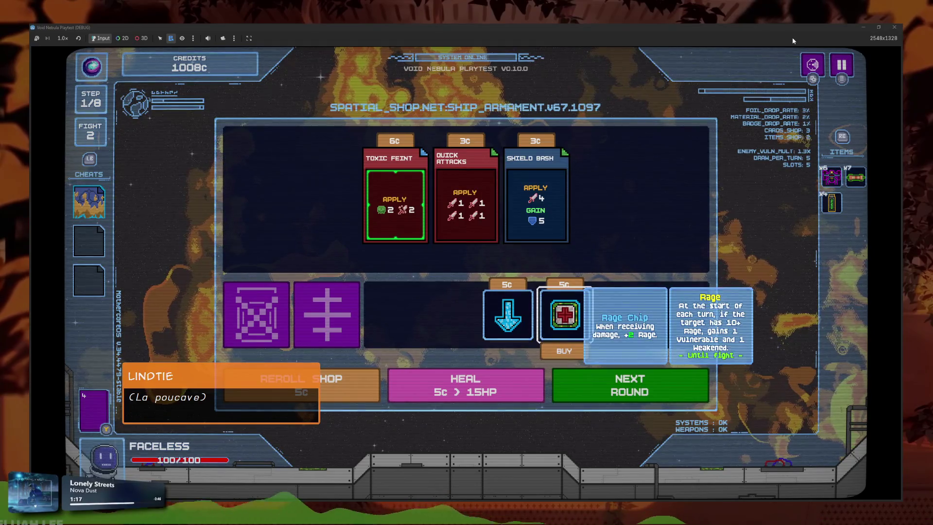
key("Return")
key("Return")
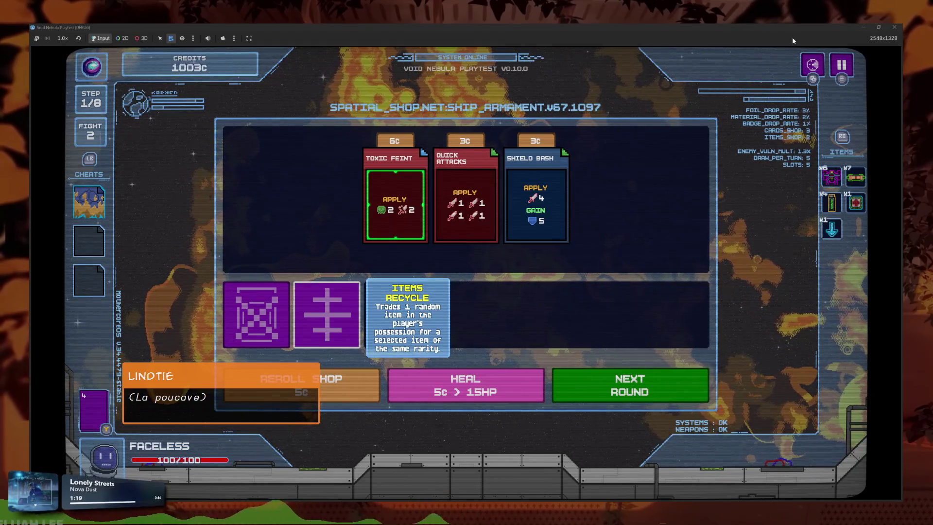
key("Up")
key("Down")
key("Return")
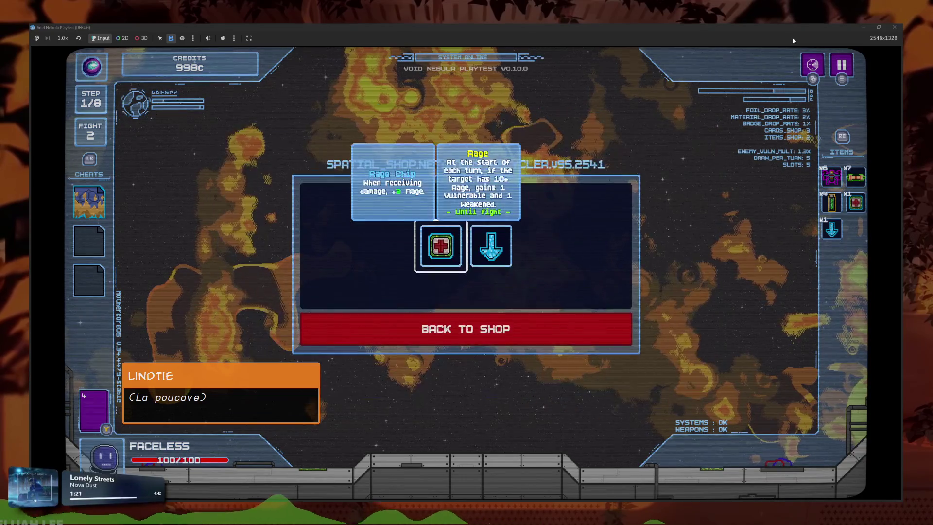
Recycle the arrow item through Items Recycle for 5 credits
key("Right")
key("Left")
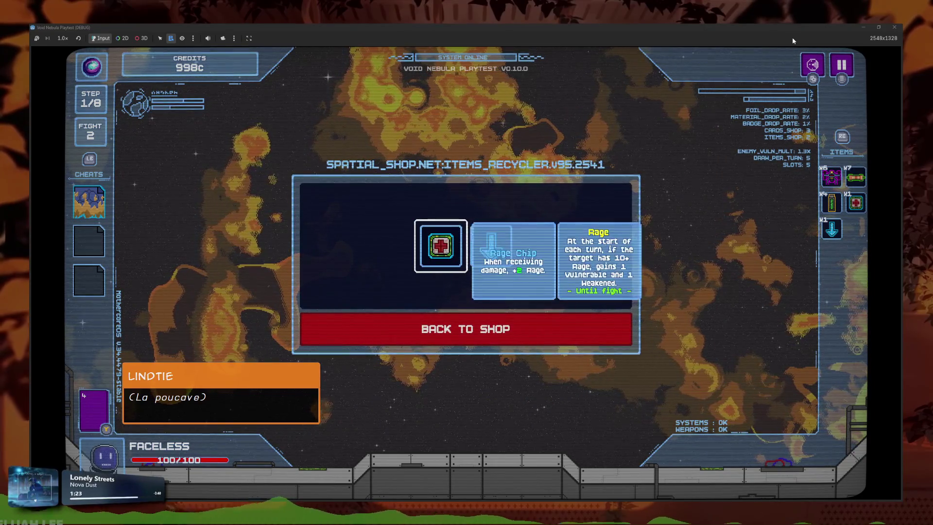
key("Right")
key("Return")
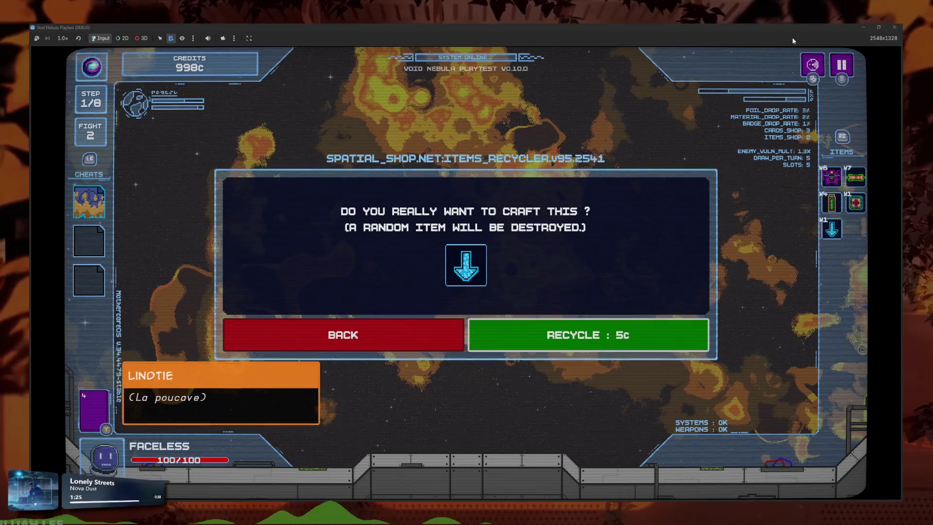
key("Return")
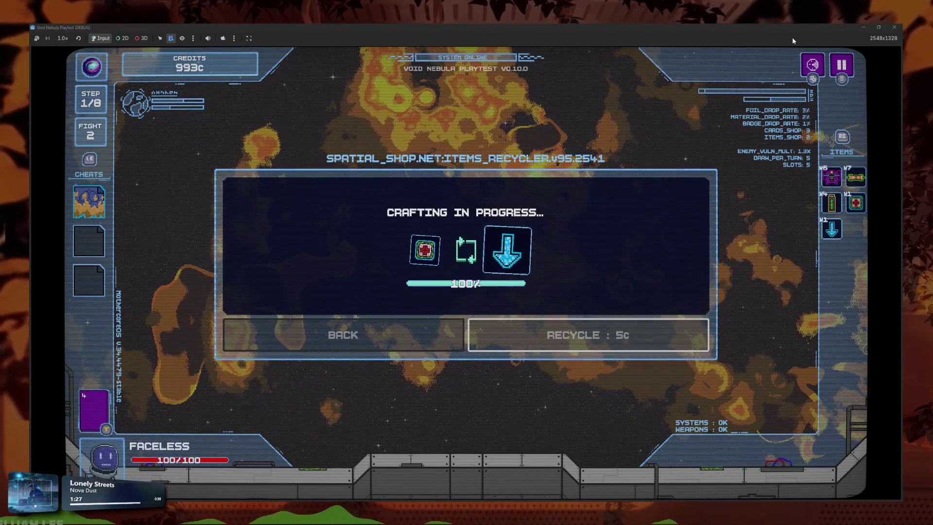
key("Down")
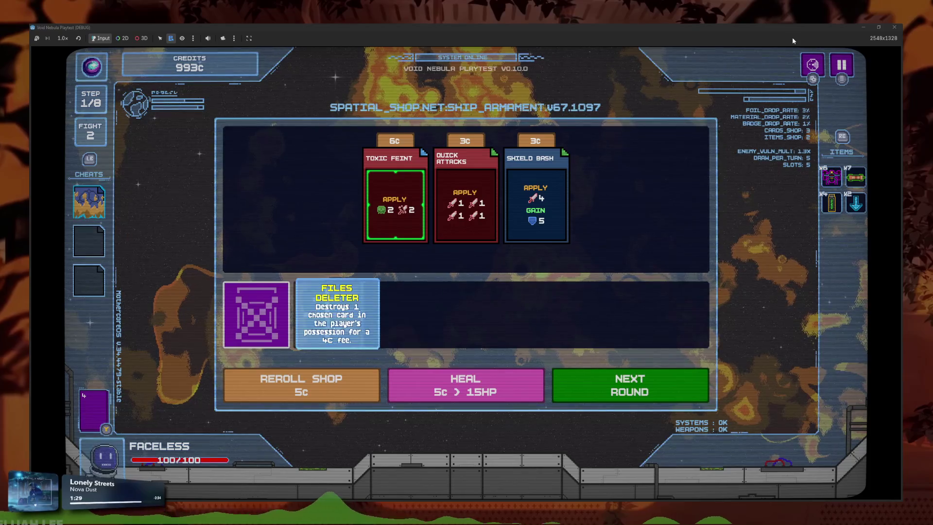
key("Right")
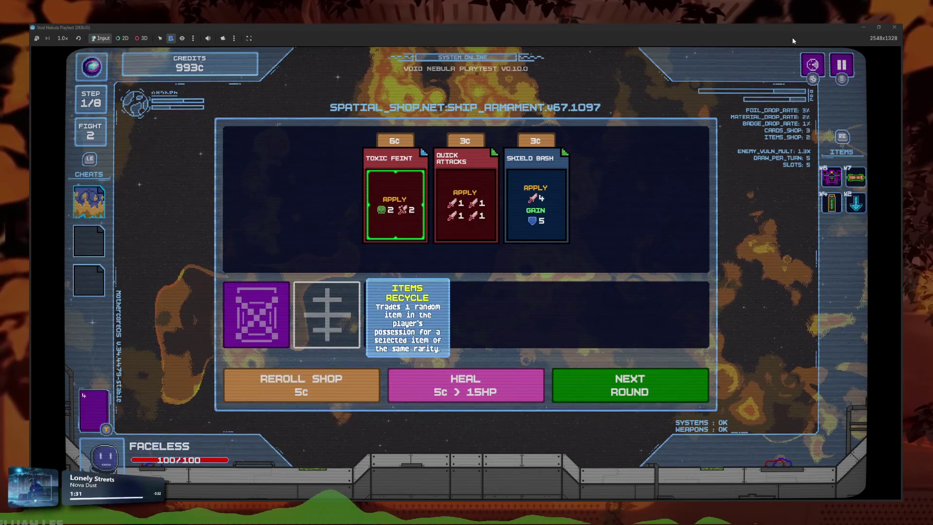
Delete the Justice card from the deck with Files Deleter, keeping Machine Gun
key("Left")
key("Return")
key("Down")
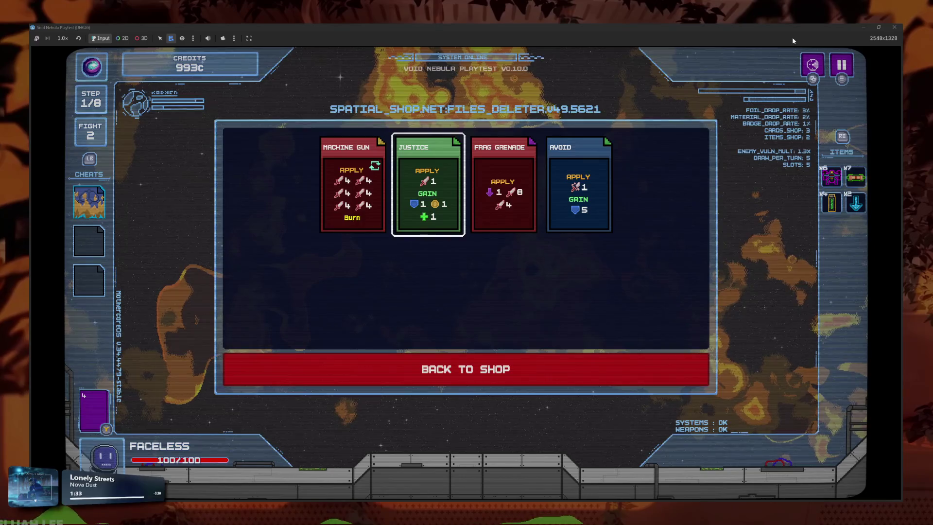
key("Left")
key("Return")
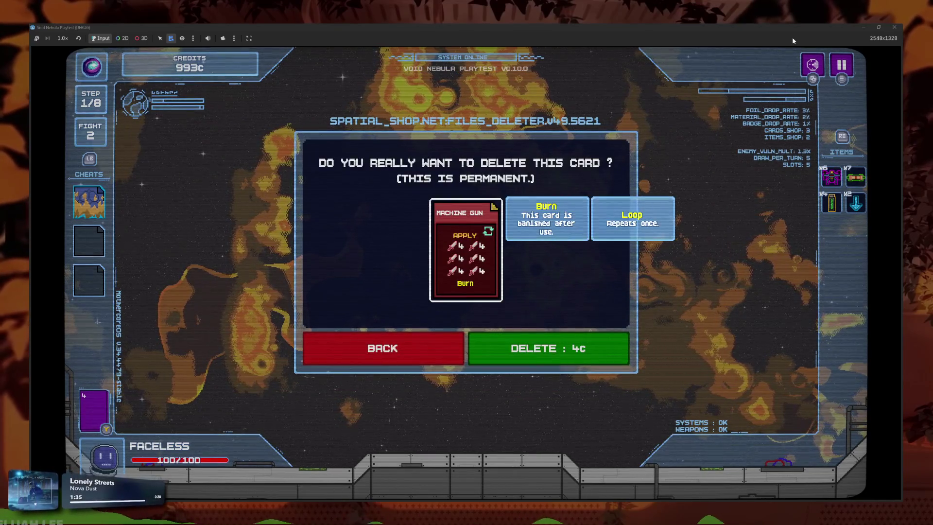
key("Down")
key("Return")
key("Right")
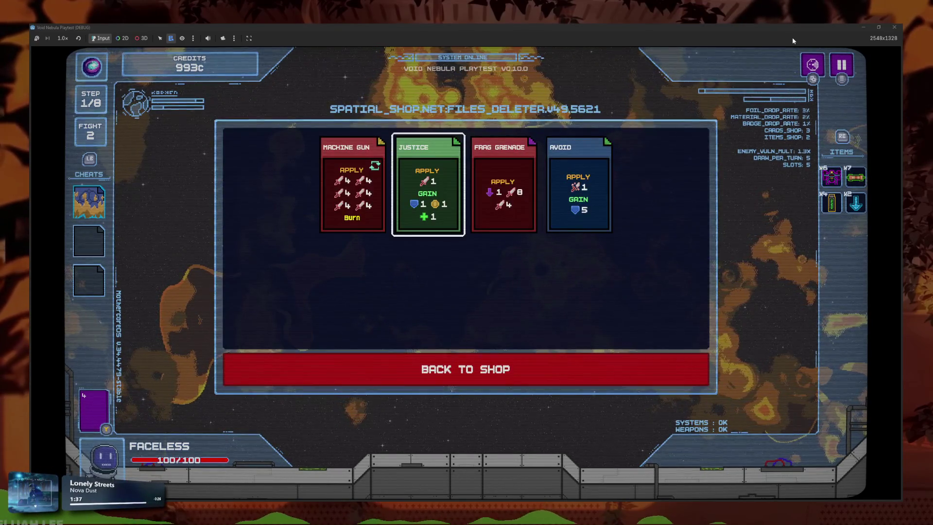
key("Return")
key("Return")
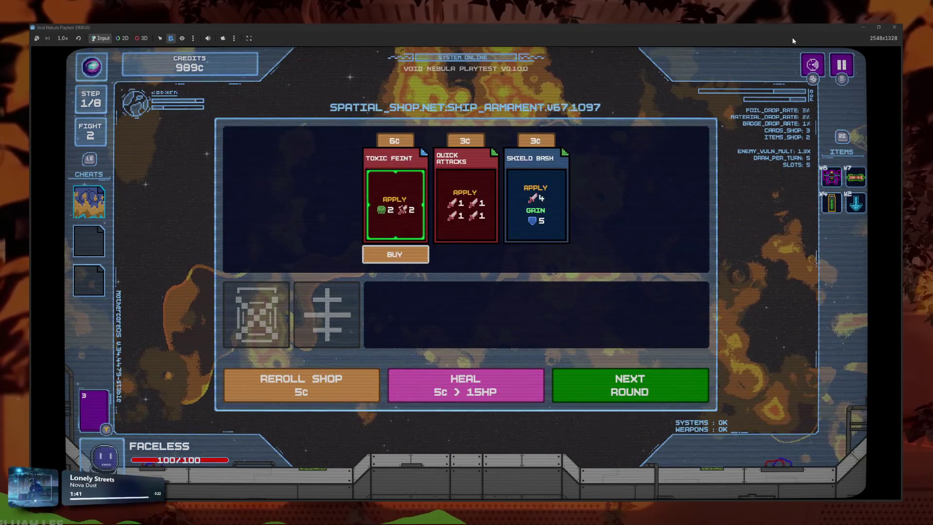
Look over the owned items, then reroll the shop's cards and items
key("Right")
key("Down")
key("Right")
key("Right")
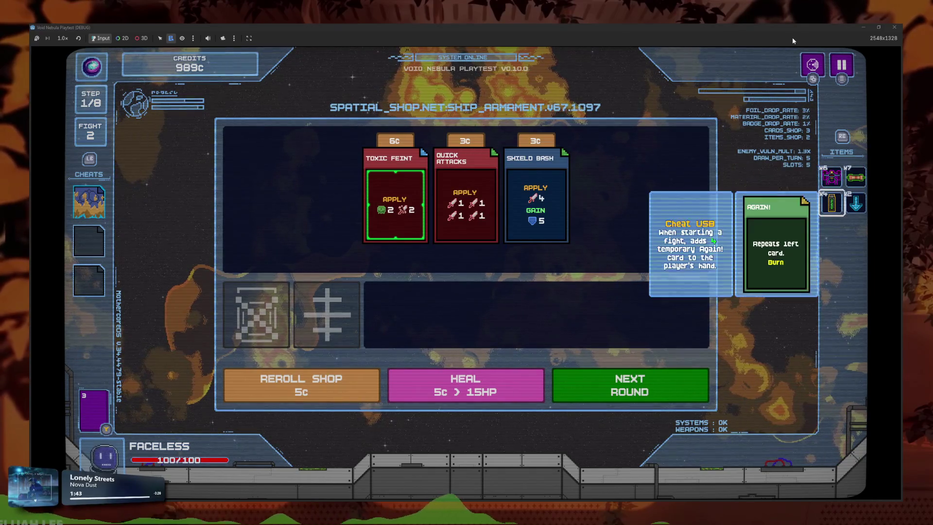
key("Down")
key("Left")
key("Right")
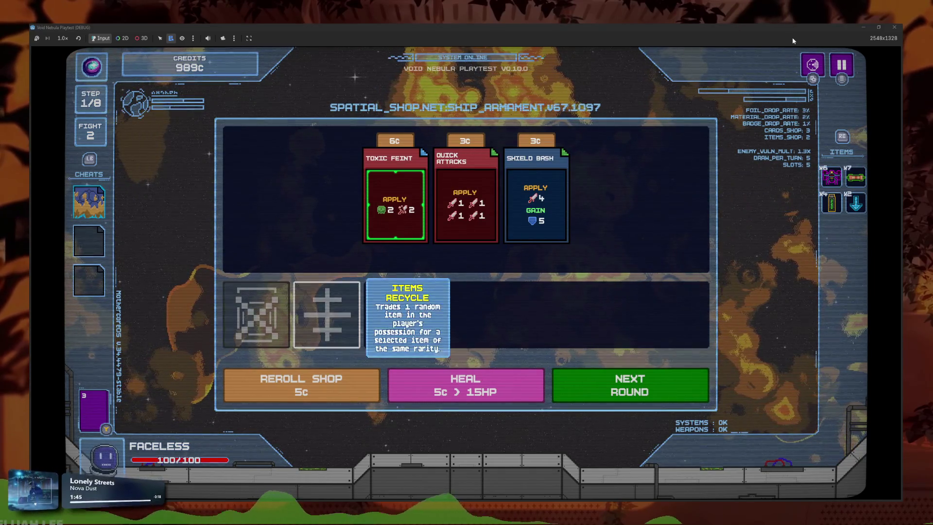
key("Down")
key("Return")
key("Right")
key("Right")
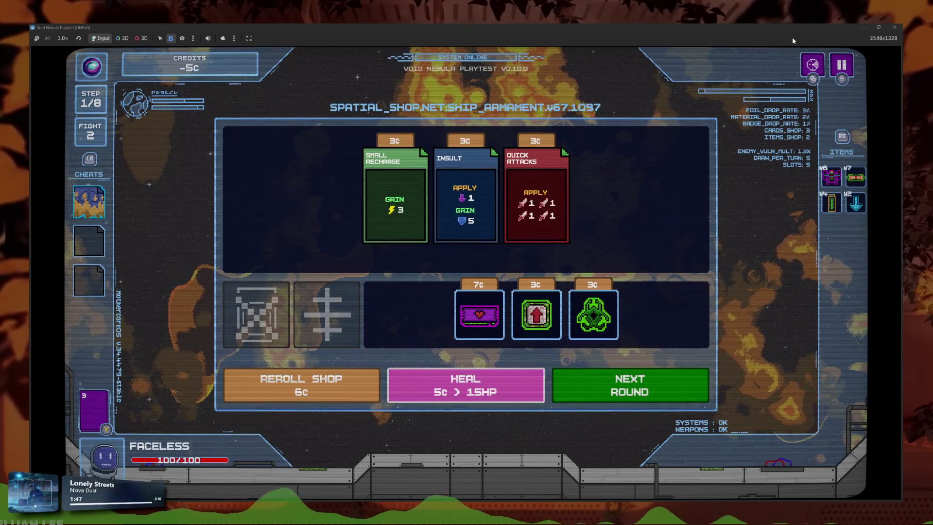
Go to the next round, pick the ??? node and take the event's first option
key("Return")
key("Down")
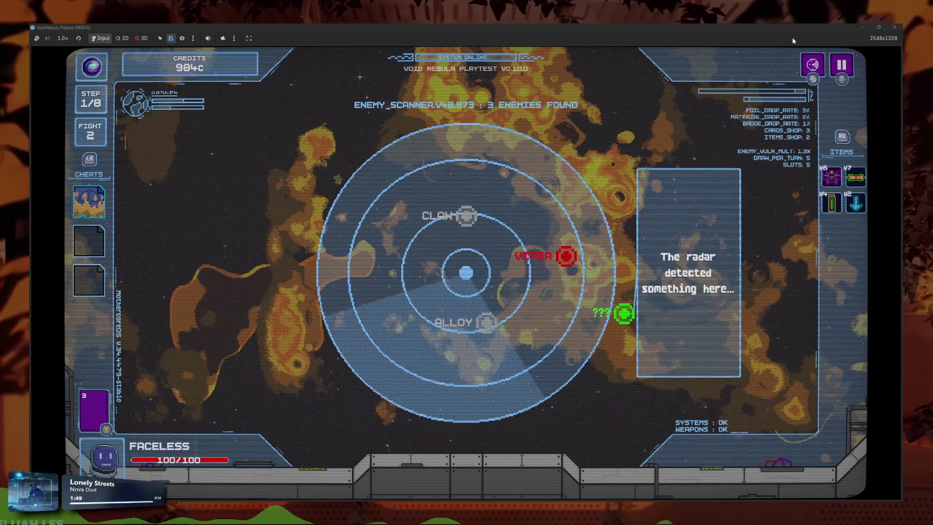
key("Return")
key("Return")
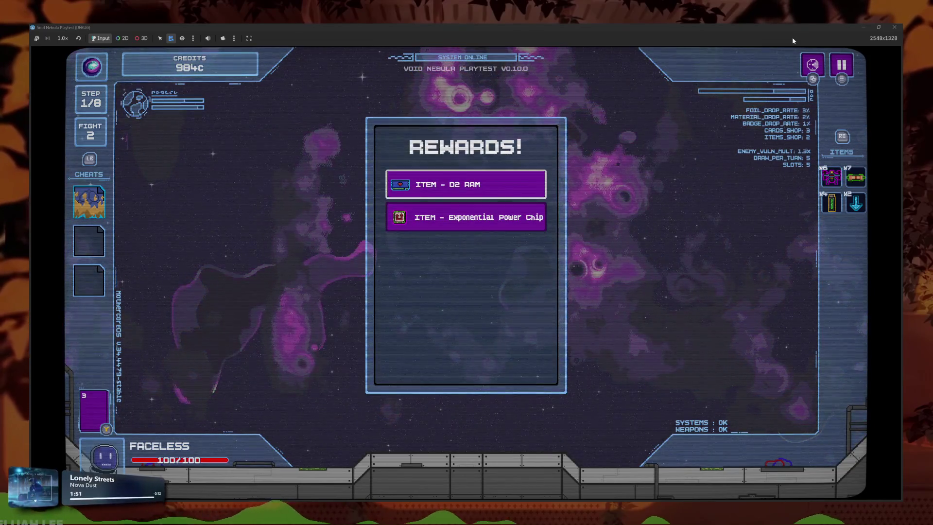
key("Down")
key("Return")
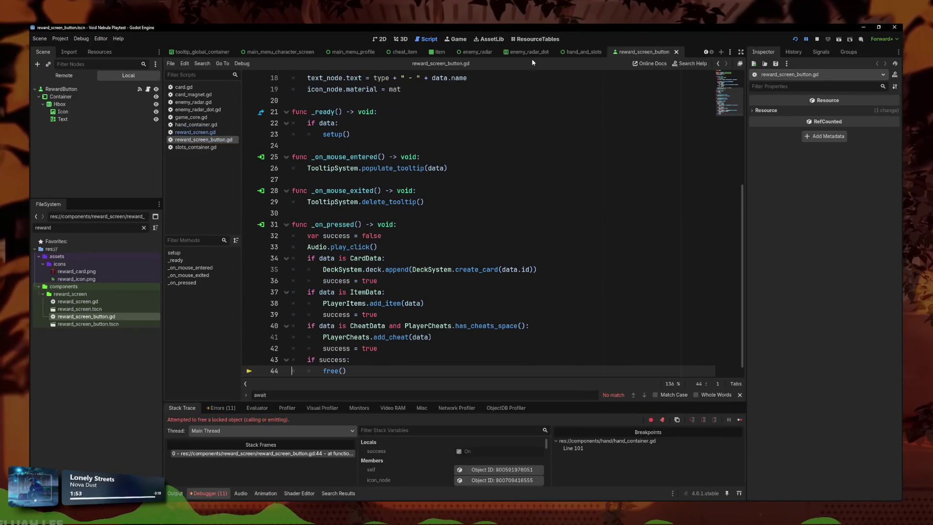
Undo the stray edits, change free() on line 44 to queue_free(), and resume the game
key("ctrl+z")
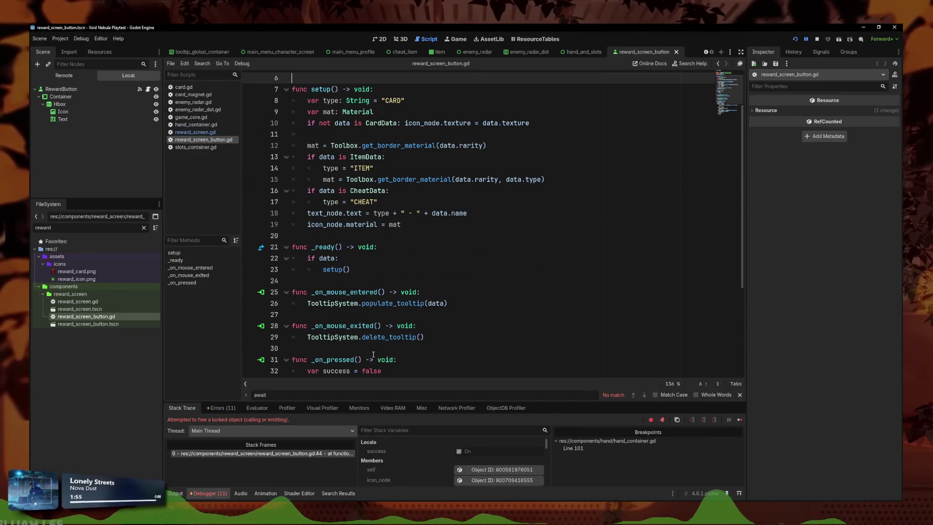
key("ctrl+z")
scroll(369, 345, "down", 5)
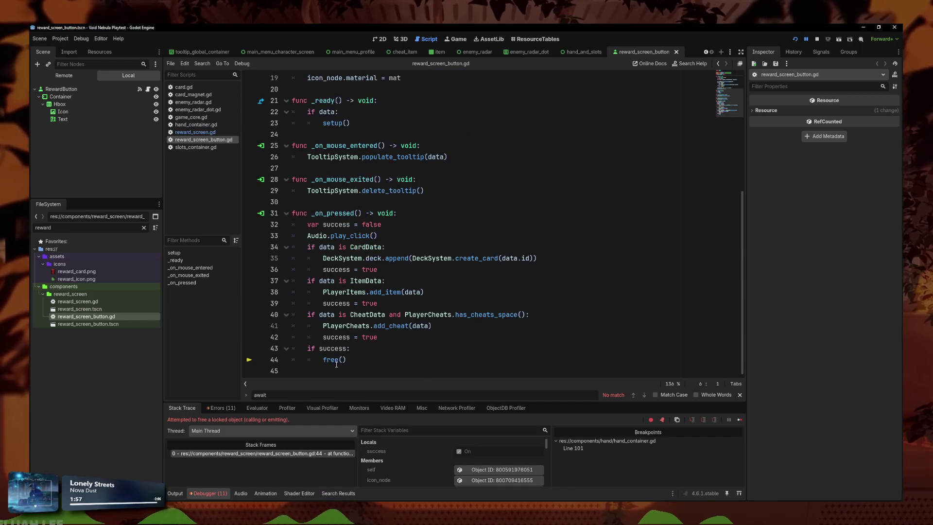
left_click(324, 360)
type("queue_")
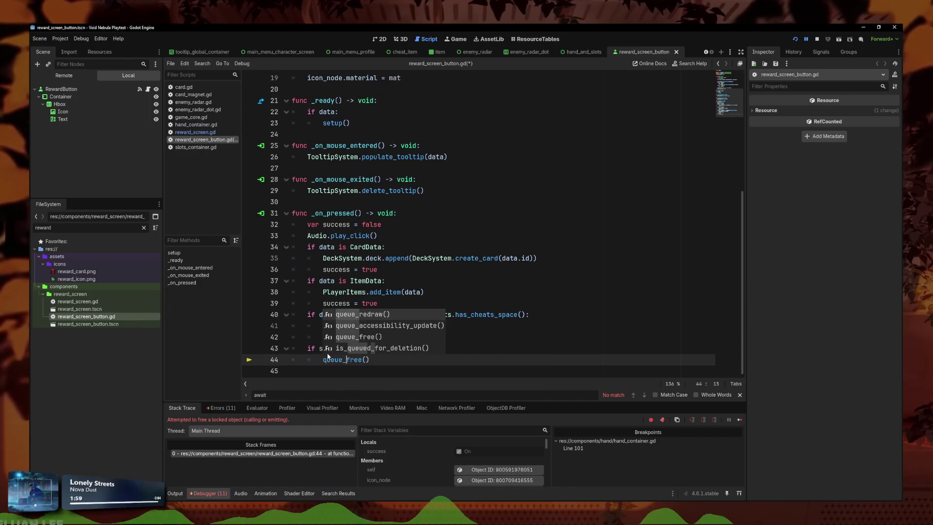
key("F12")
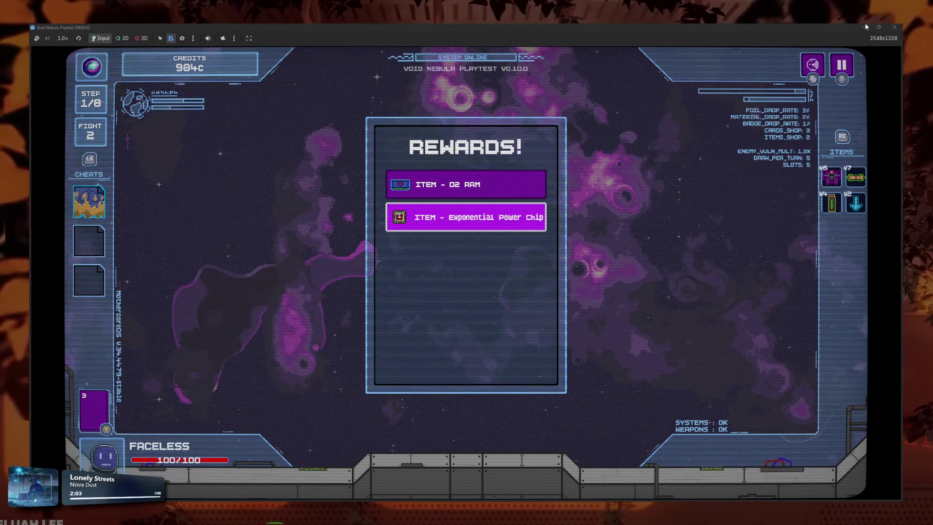
Restore the game window and claim the D2 RAM reward
double_click(811, 24)
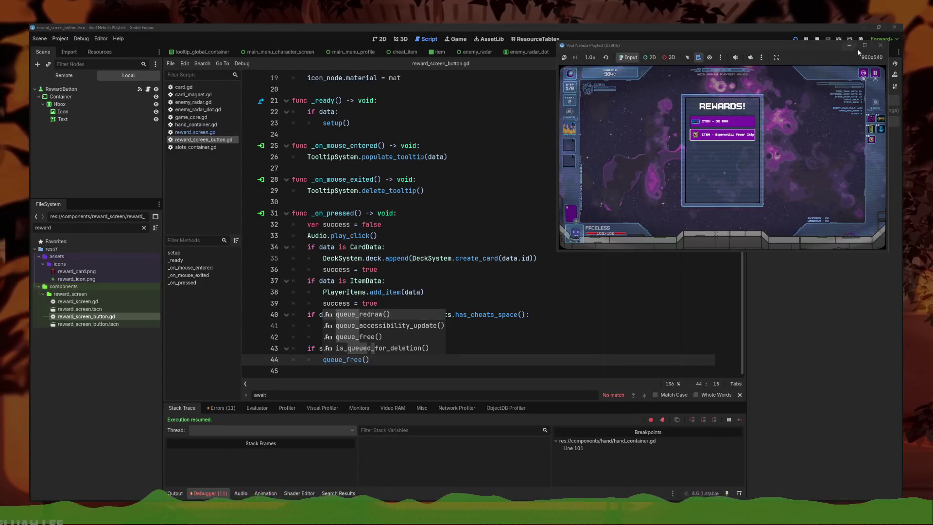
left_click(865, 45)
left_click(490, 183)
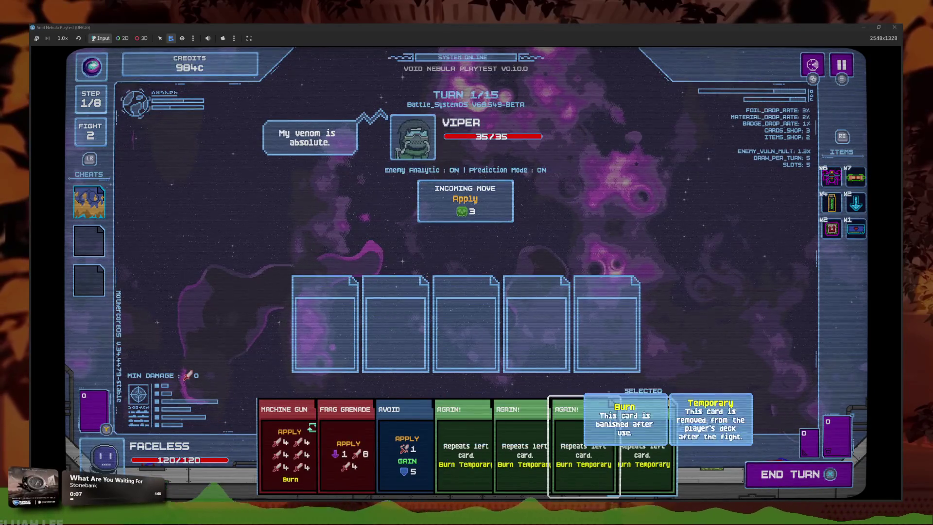
Play both AGAIN! cards, Frag Grenade, Machine Gun and Avoid onto the board slots
key("Return")
key("Return")
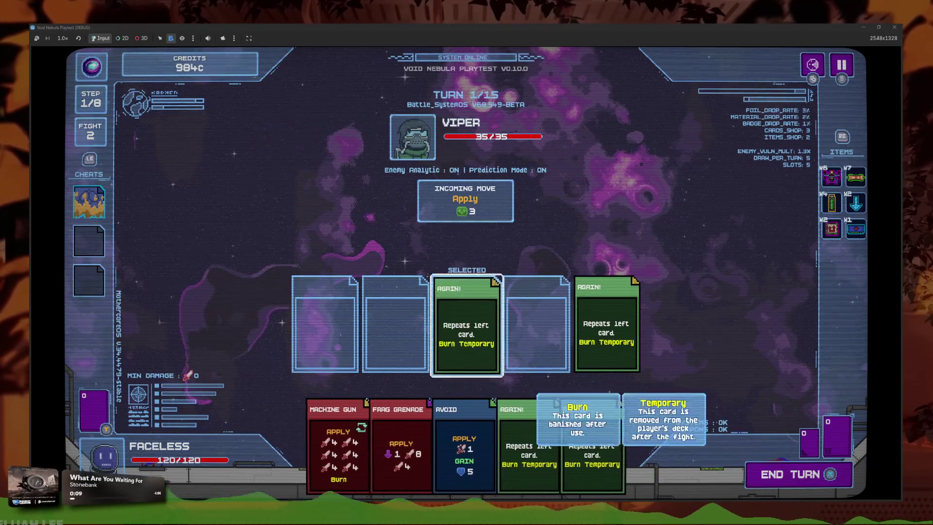
key("Down")
key("Return")
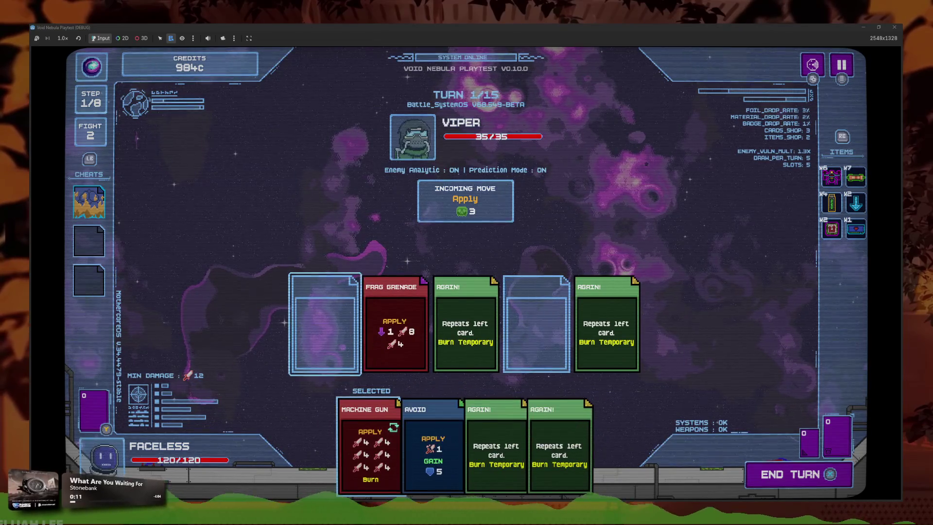
key("Return")
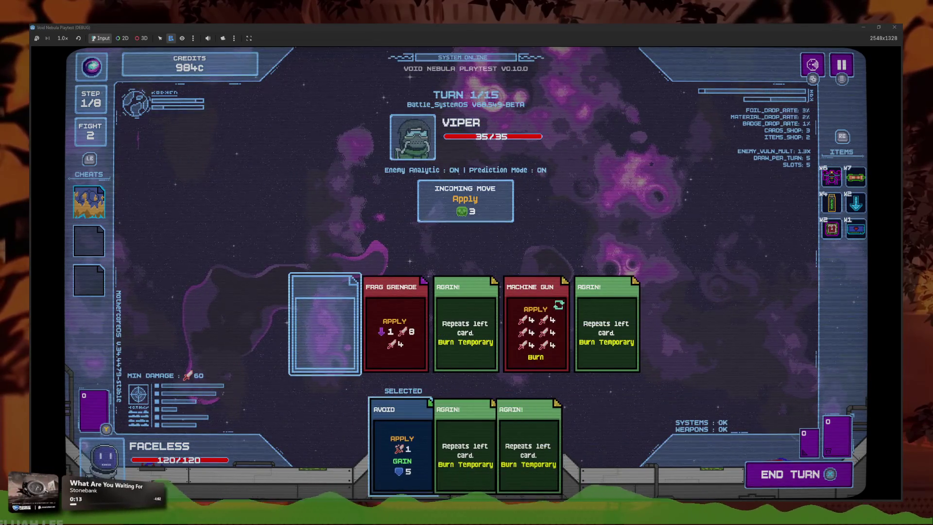
key("Return")
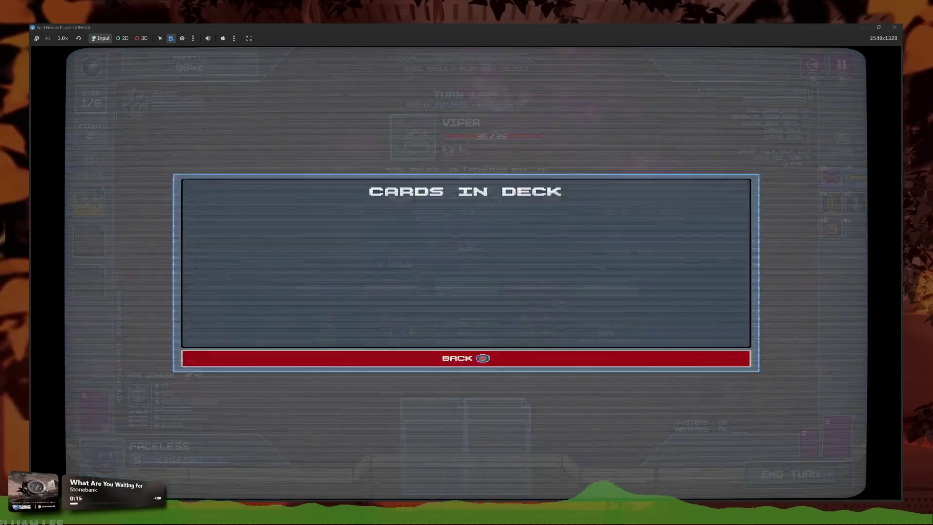
Sell the Chrysopoeia cheat, win against Viper, and collect the 11c cash out
key("Escape")
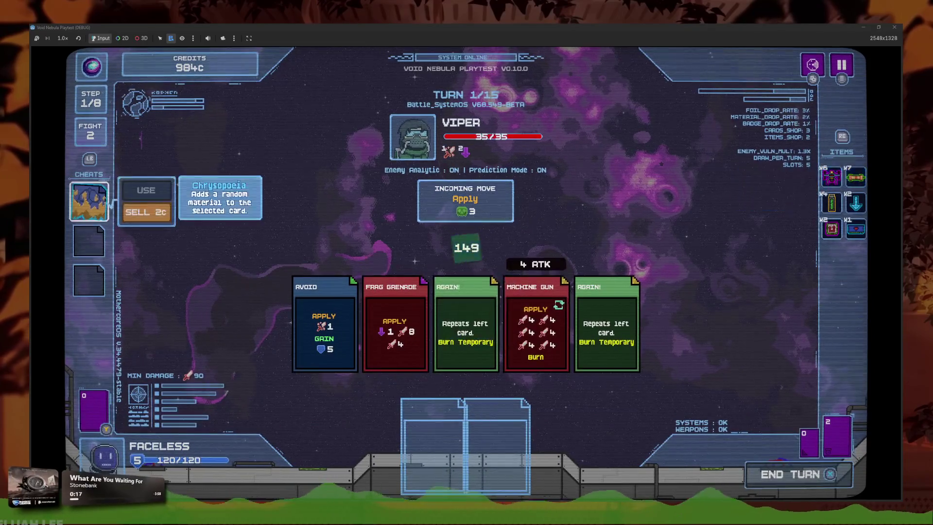
key("Return")
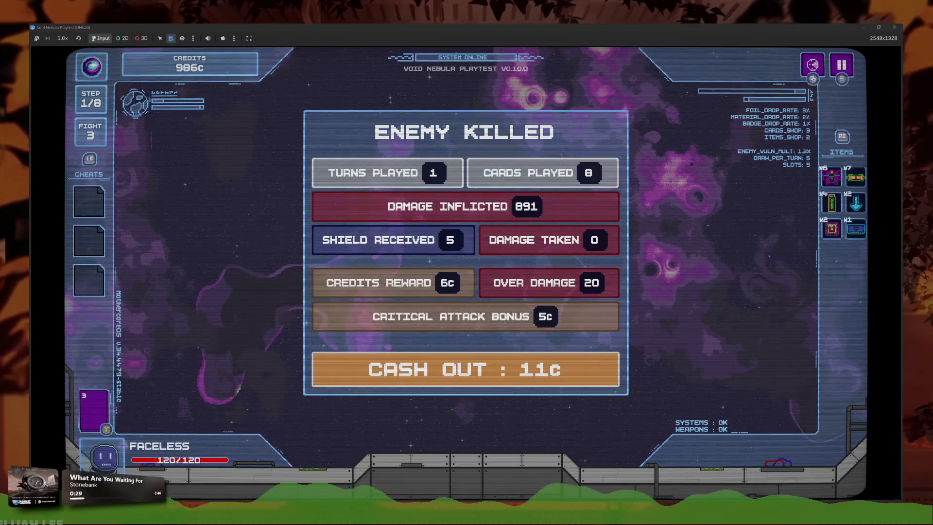
key("Return")
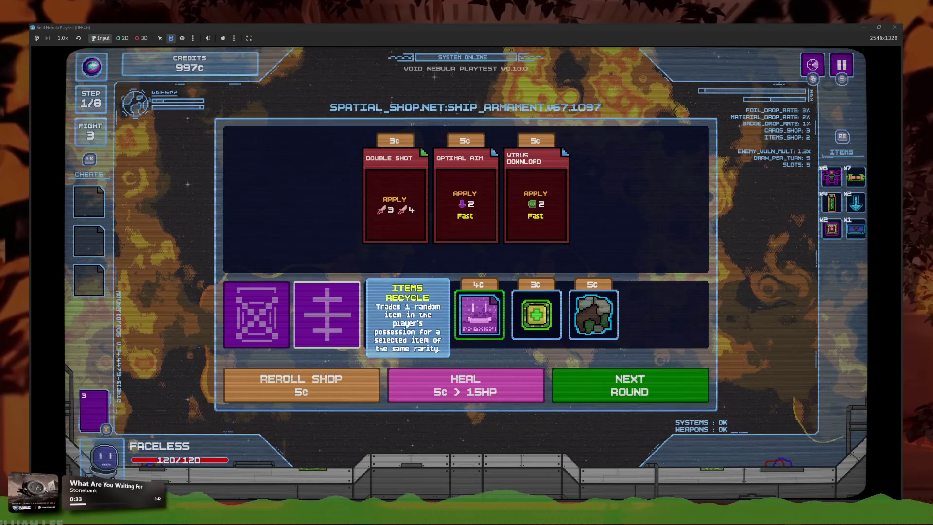
Browse the shop's cards and items, including Virus Download, then quit to the main menu
left_click(535, 194)
key("Down")
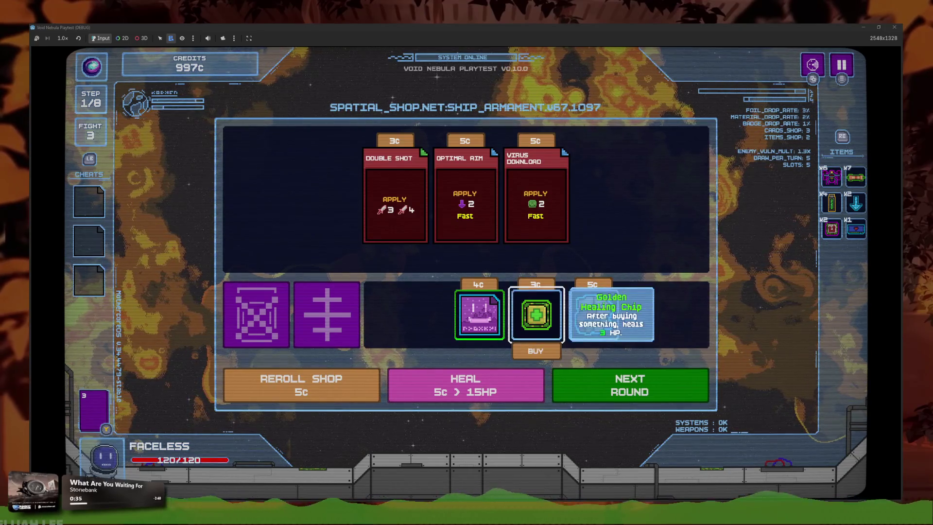
key("Up")
key("Down")
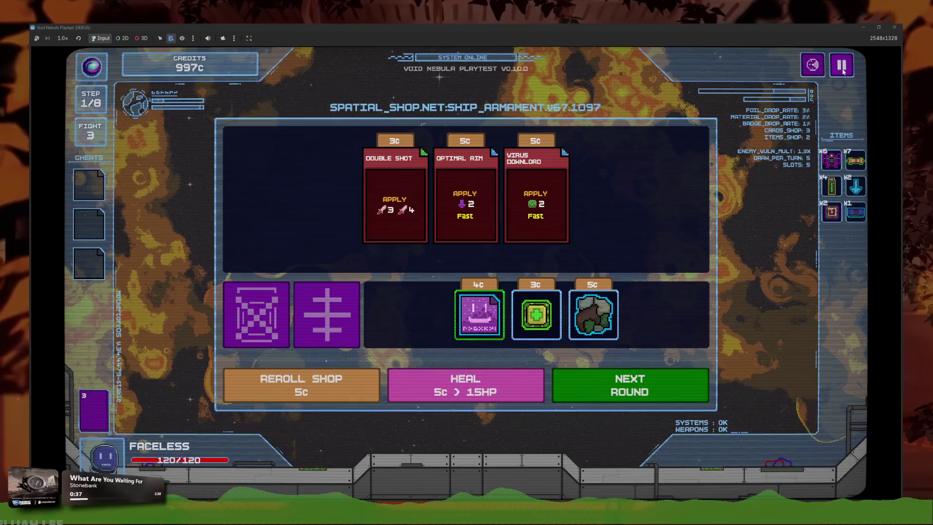
key("Escape")
left_click(510, 320)
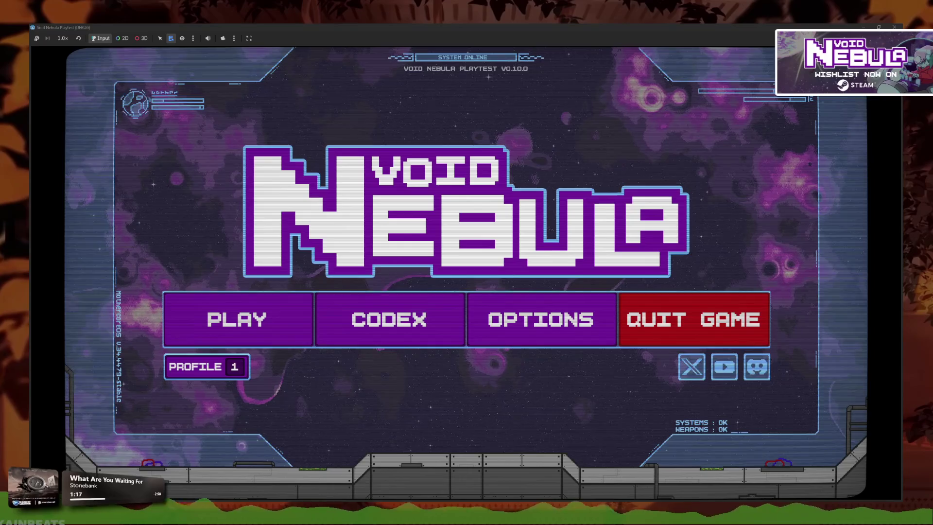
left_click(239, 366)
left_click(575, 197)
left_click(365, 197)
left_click(451, 346)
left_click(451, 318)
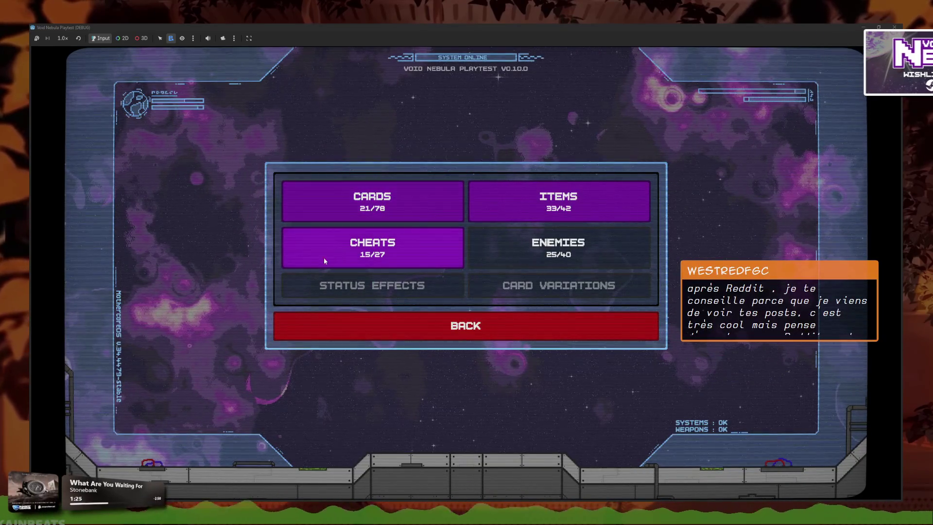
left_click(363, 214)
left_click(541, 346)
left_click(541, 346)
left_click(541, 346)
left_click(541, 346)
left_click(542, 346)
left_click(542, 346)
left_click(541, 346)
left_click(542, 346)
left_click(541, 376)
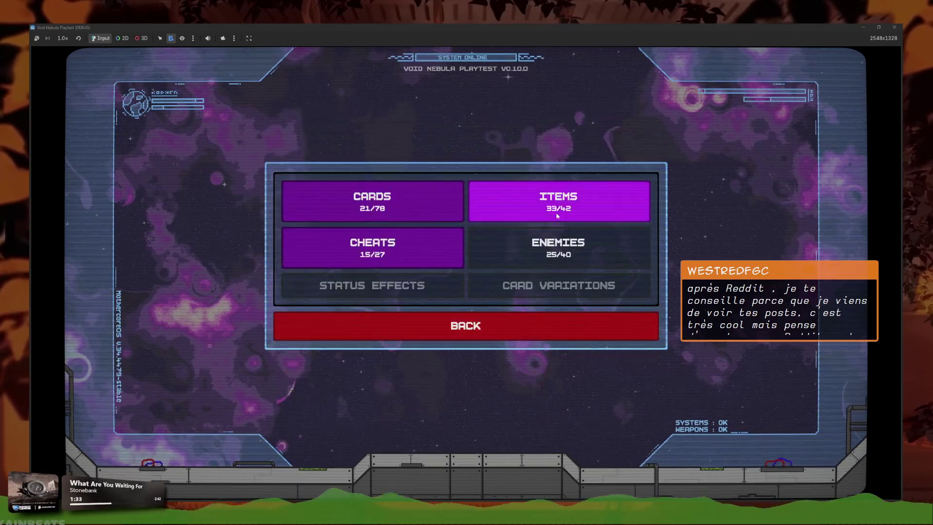
left_click(558, 217)
left_click(526, 346)
mouse_move(574, 177)
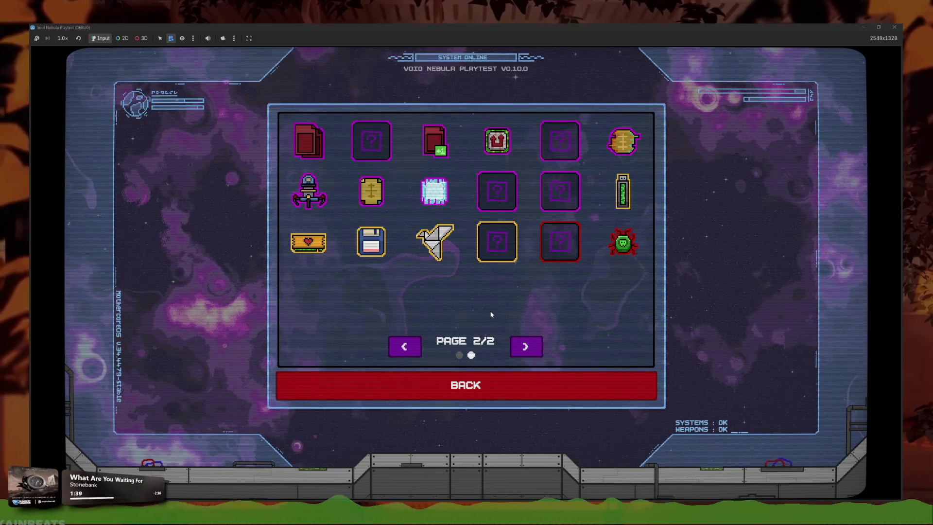
left_click(476, 383)
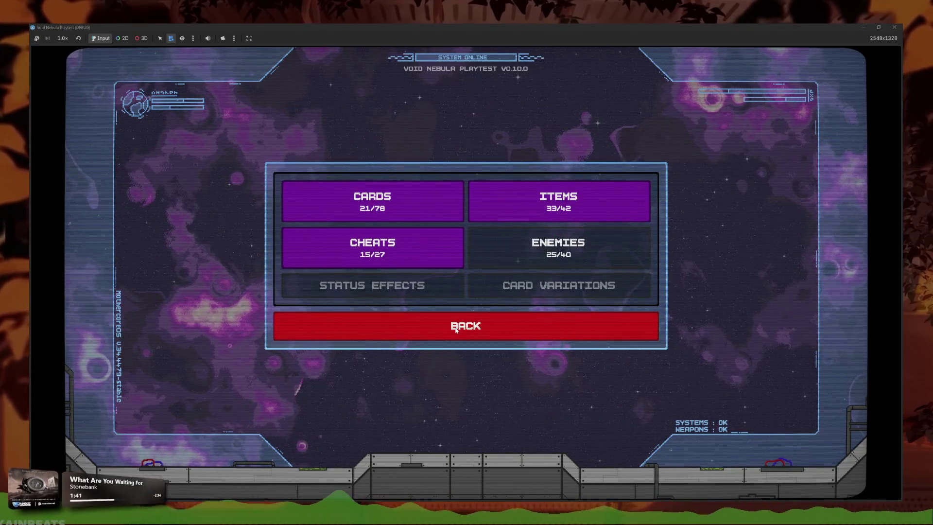
left_click(433, 262)
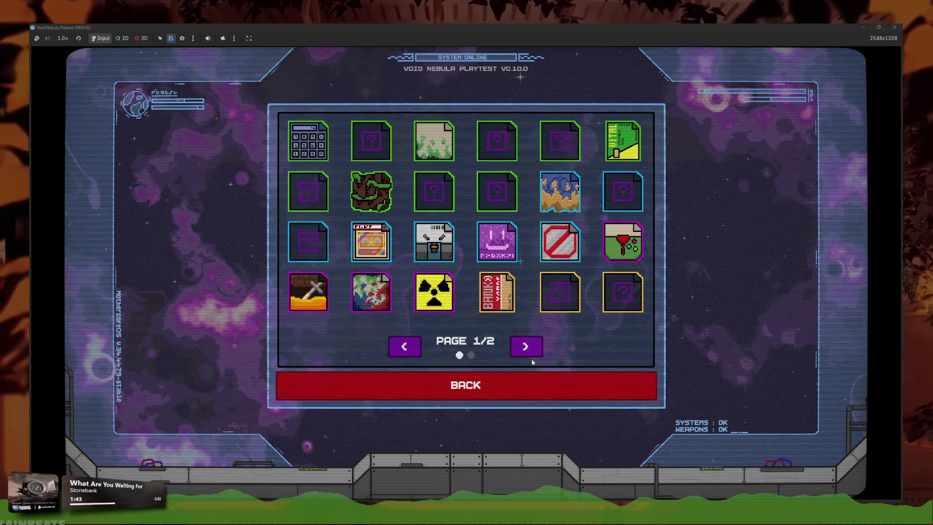
left_click(529, 354)
left_click(522, 381)
left_click(450, 324)
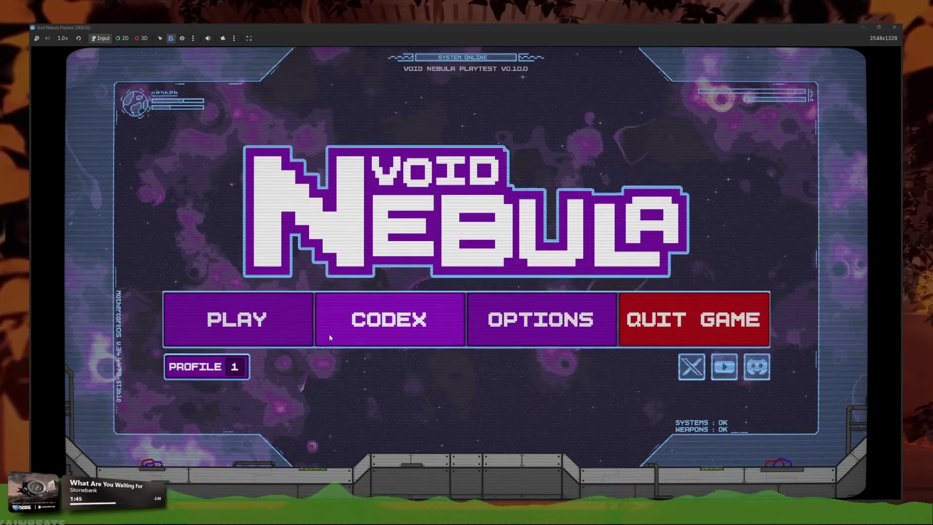
left_click(328, 334)
left_click(446, 315)
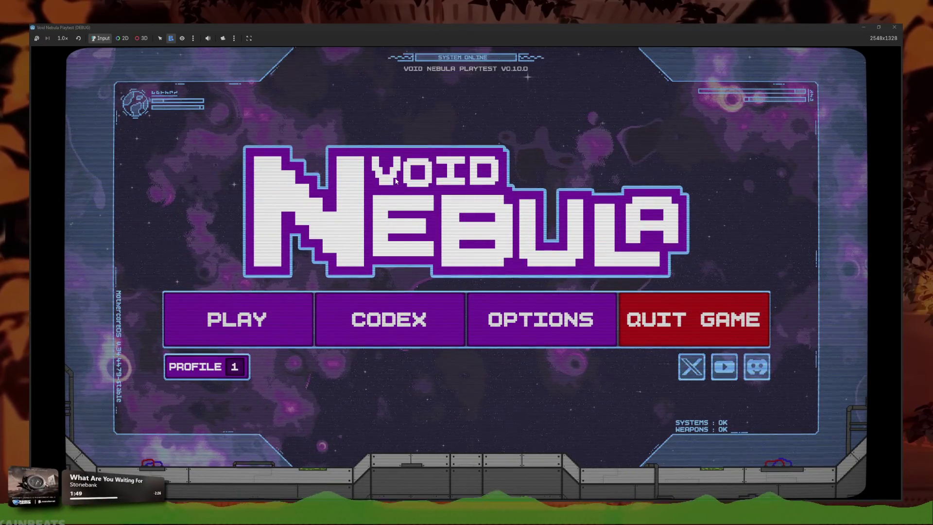
Start a new Kali run from PLAY and inspect the GLASS enemy on the scanner
left_click(291, 301)
left_click(394, 131)
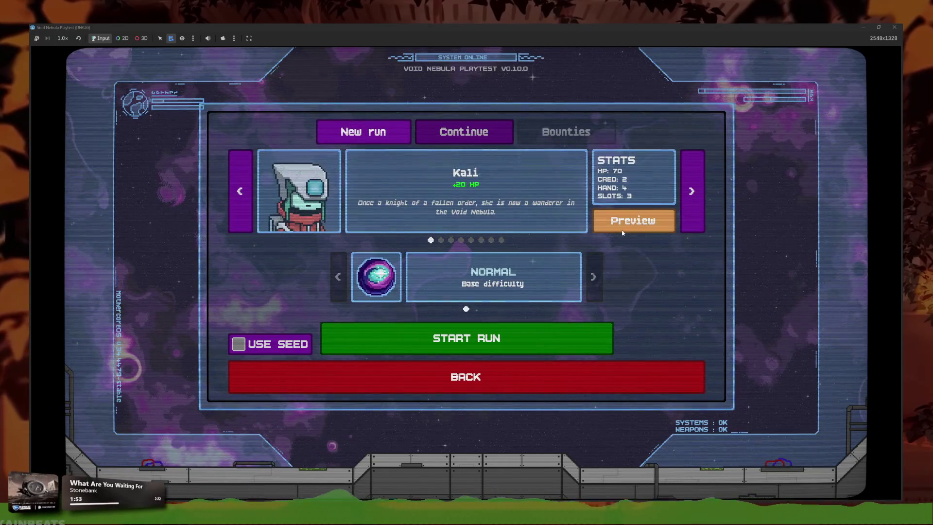
left_click(538, 338)
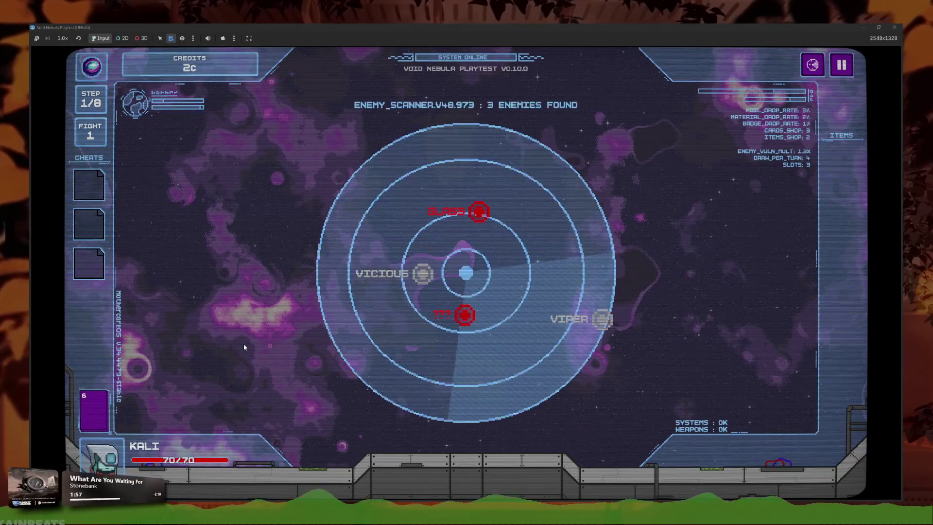
left_click(478, 211)
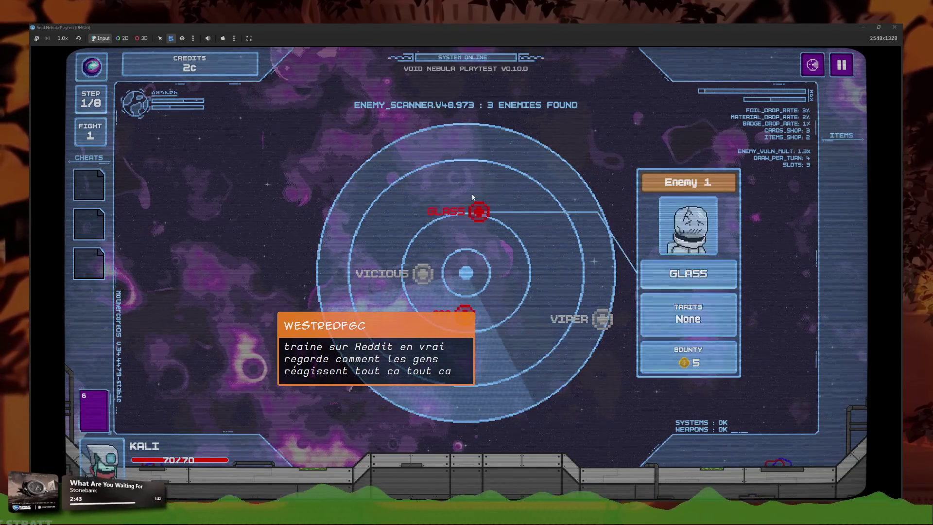
mouse_move(477, 212)
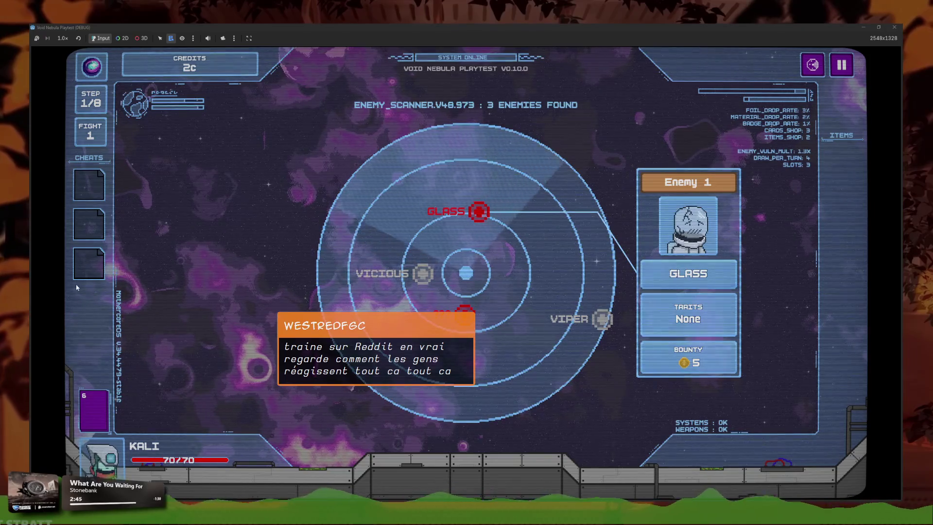